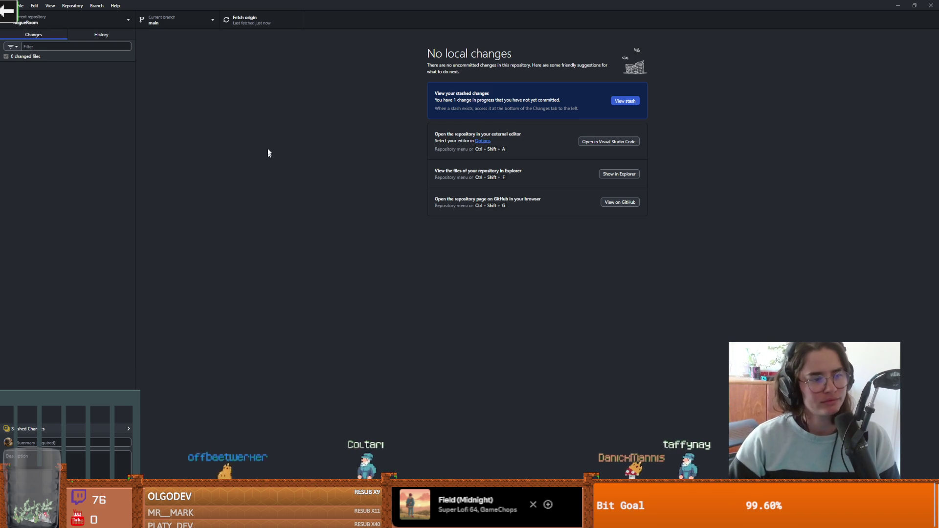
- Restore and then minimize GitHub Desktop so the Godot project manager with Dungeon Roll shows
left_click(914, 5)
left_click(614, 131)
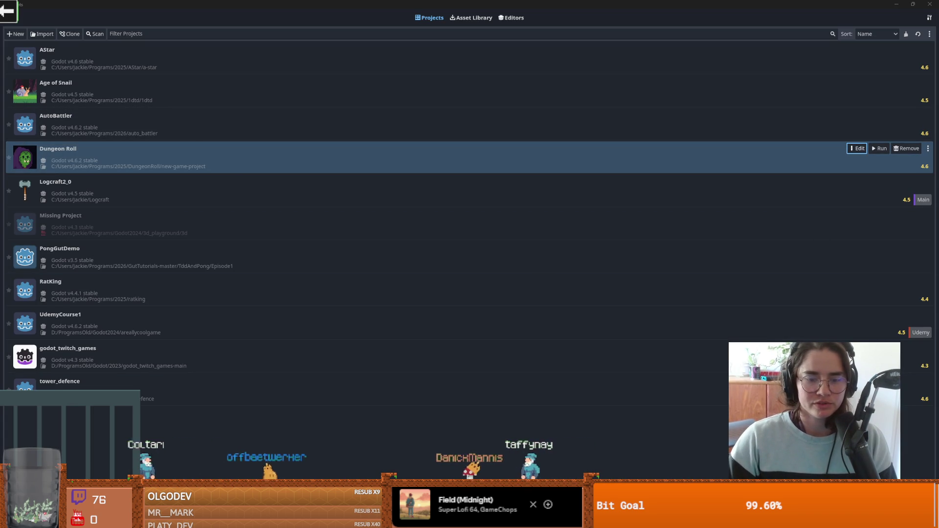
- In GitHub Desktop, switch the repository's current branch to dev
key("alt+Tab")
left_click(255, 145)
left_click(243, 221)
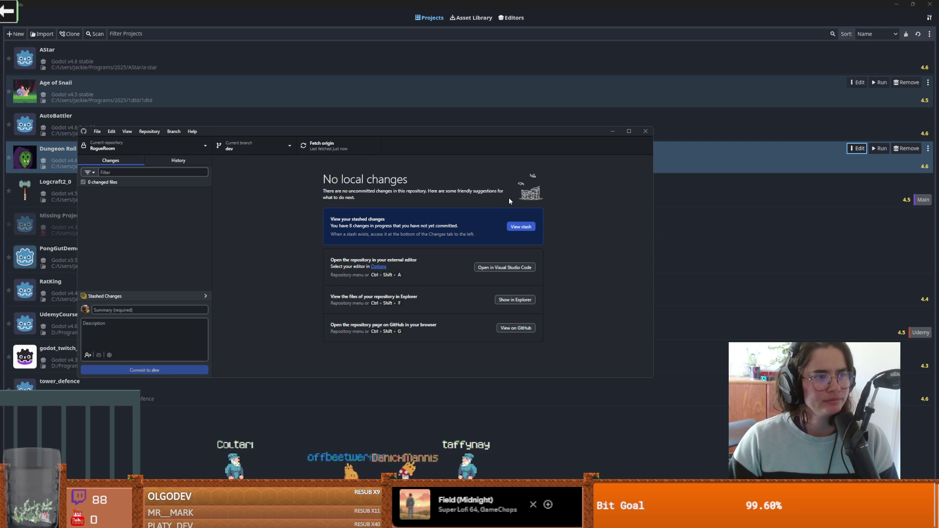
- Open the Dungeon Roll project for editing in Godot v4.6.2
key("alt+Tab")
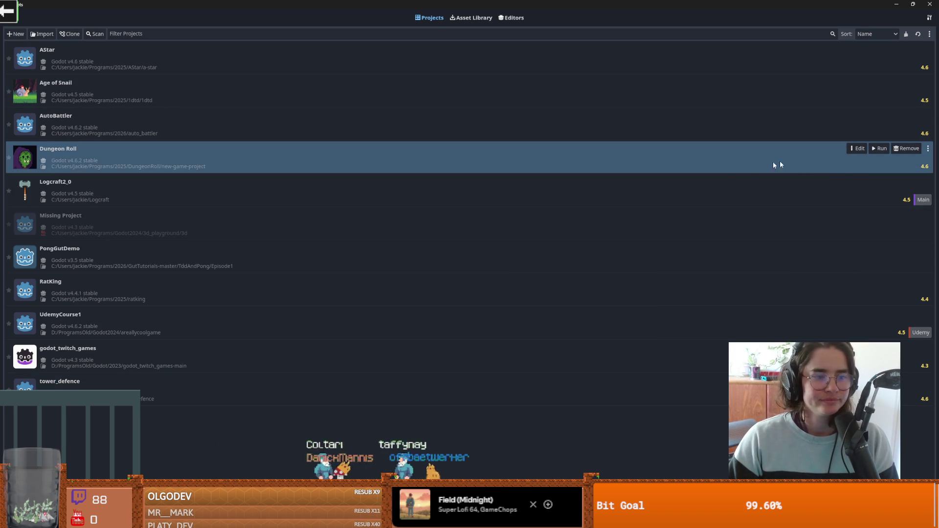
left_click(861, 149)
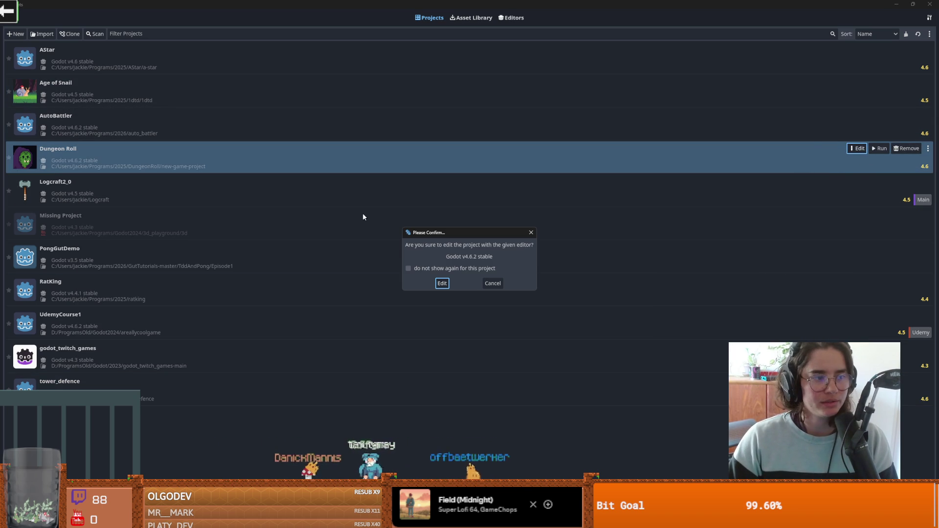
left_click(442, 283)
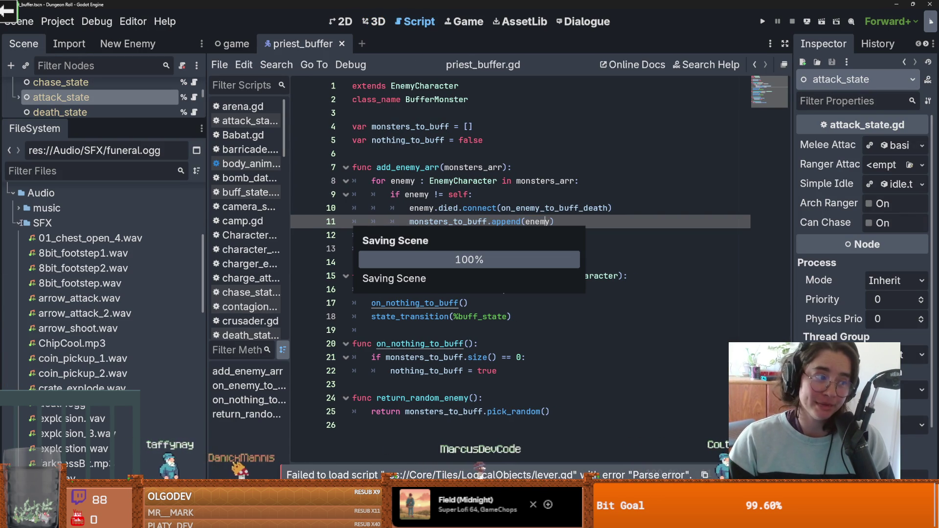
- Collapse the Audio folder in the FileSystem dock and save the scene
double_click(42, 194)
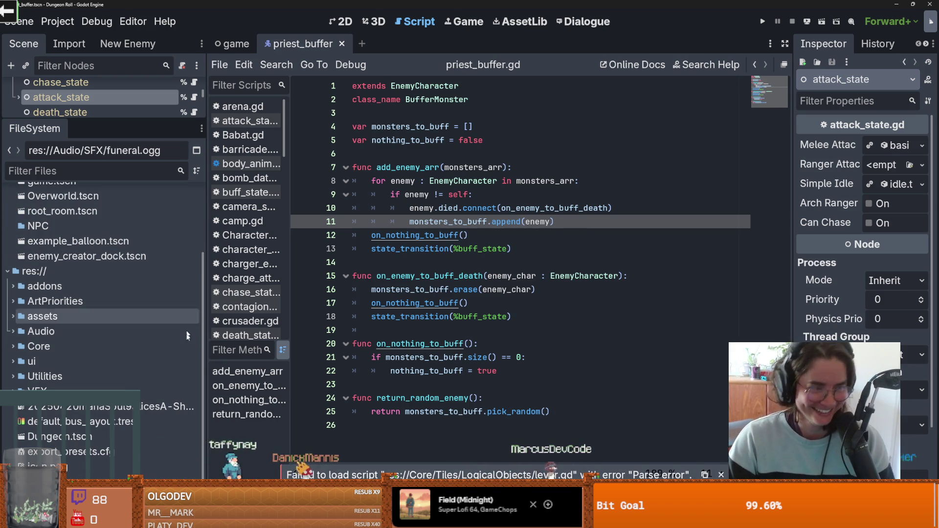
scroll(98, 391, "up", 3)
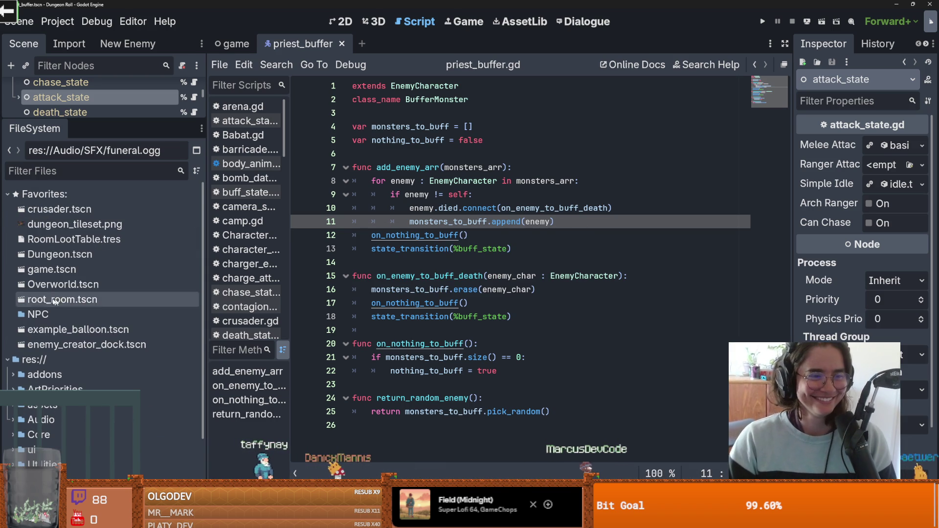
key("ctrl+s")
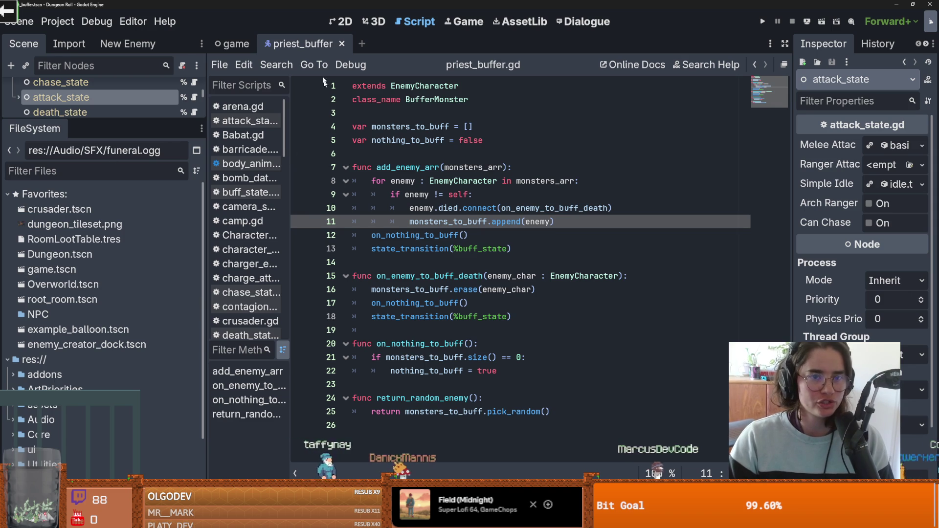
- Enlarge the Scene dock and fold the StateMachine branch to list PriestBuffer's children
left_click_drag(114, 120, 114, 252)
scroll(73, 171, "up", 5)
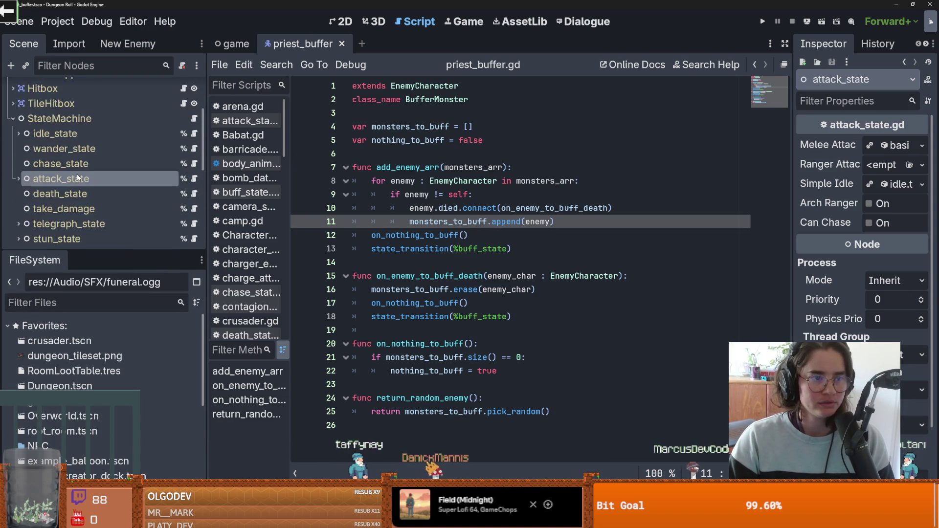
left_click(12, 200)
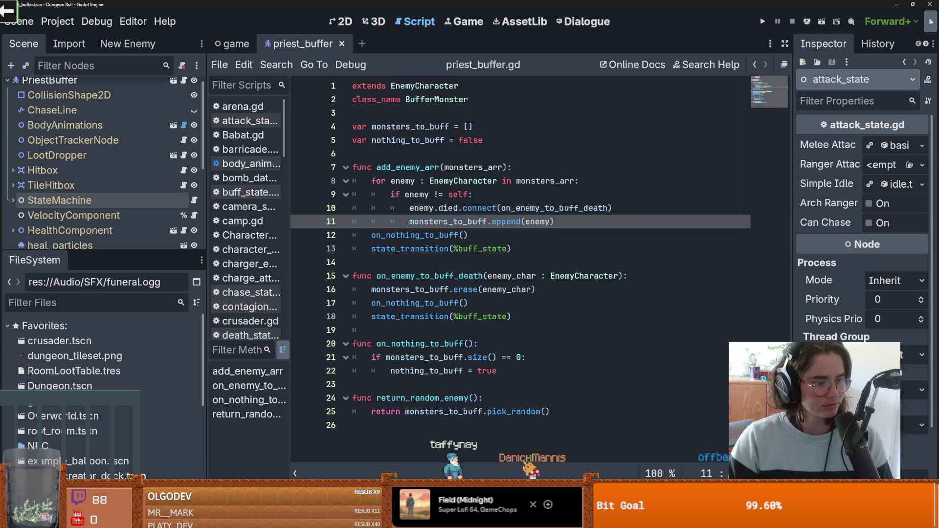
left_click(11, 15)
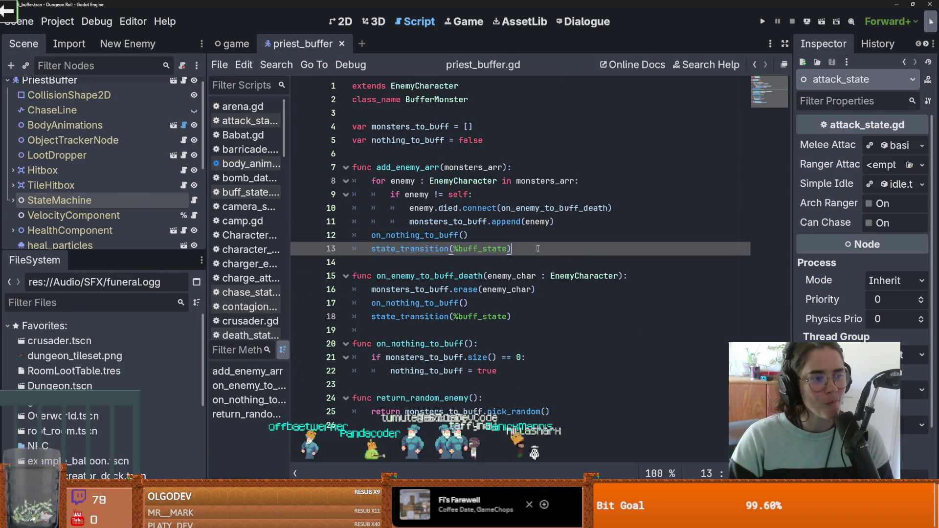
- Save the priest_buffer script, enlarge the Scene dock and launch Dungeon Roll with Run Project
key("Down")
key("ctrl+s")
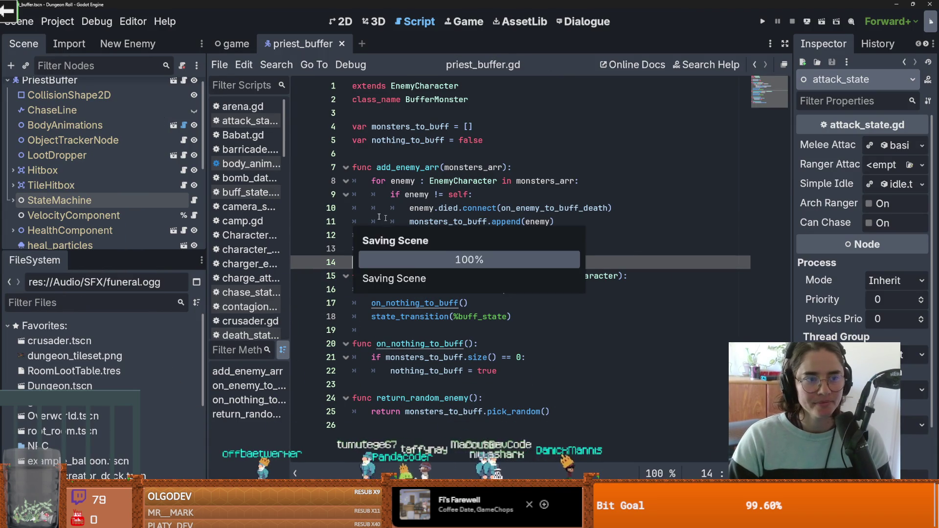
left_click_drag(130, 260, 130, 365)
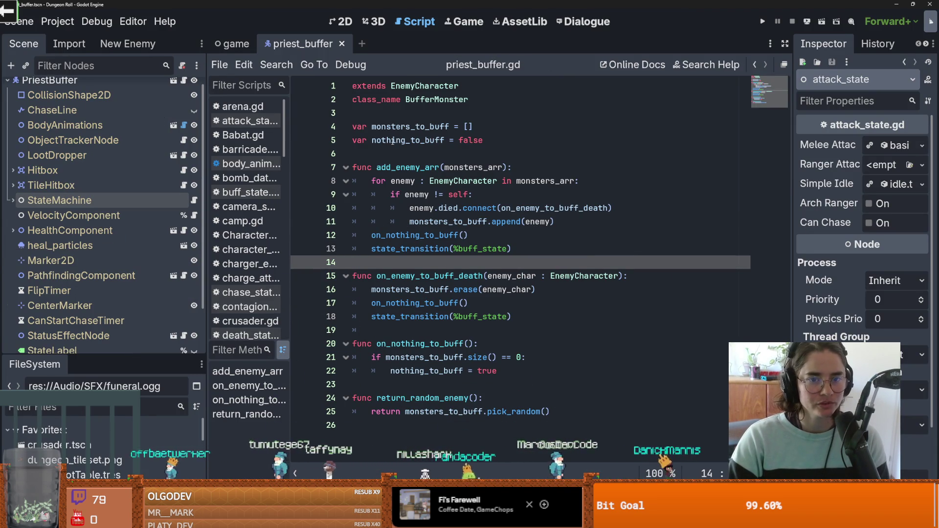
left_click(391, 141)
left_click(760, 22)
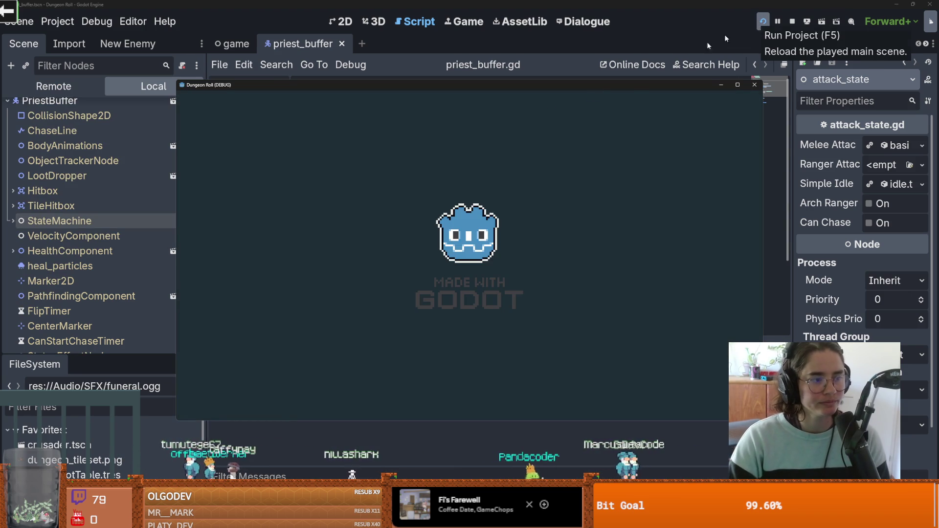
- Walk the player to the top door, enter the default room and drag the outlined goblin right
key("w")
key("d")
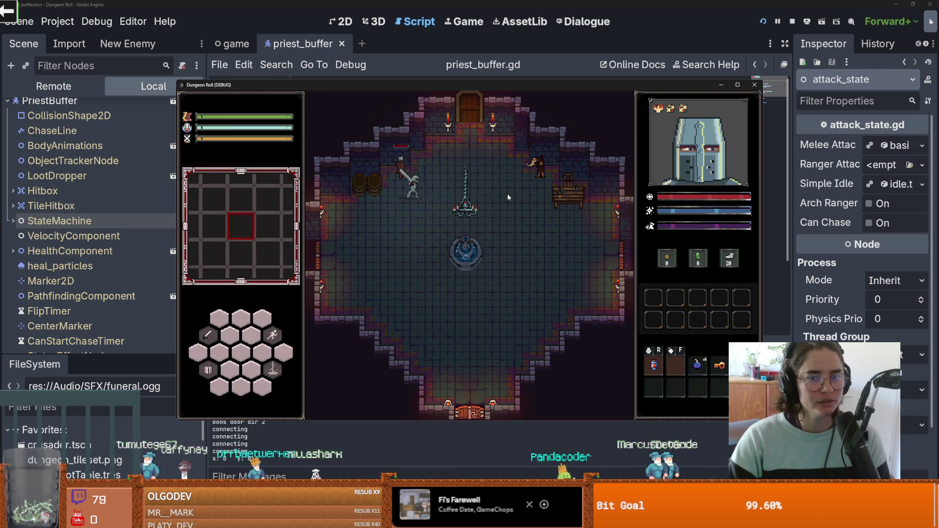
key("e")
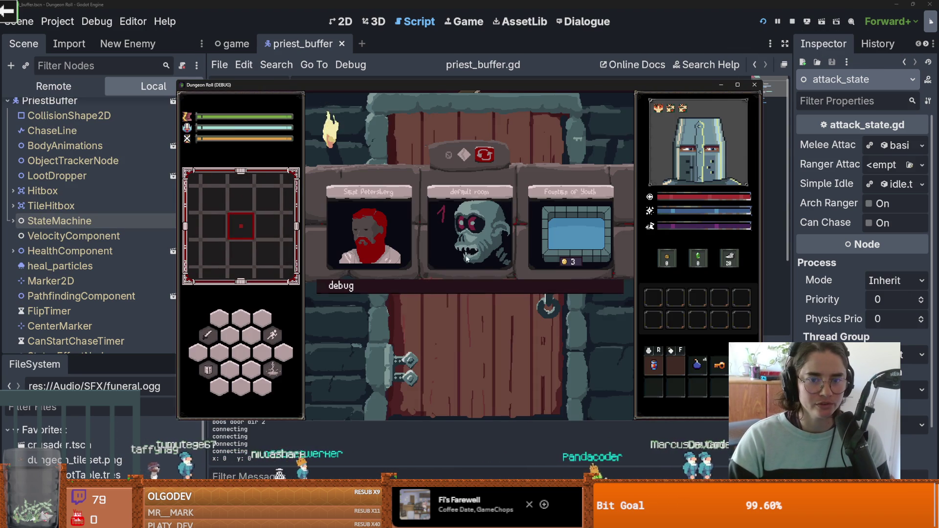
left_click(454, 263)
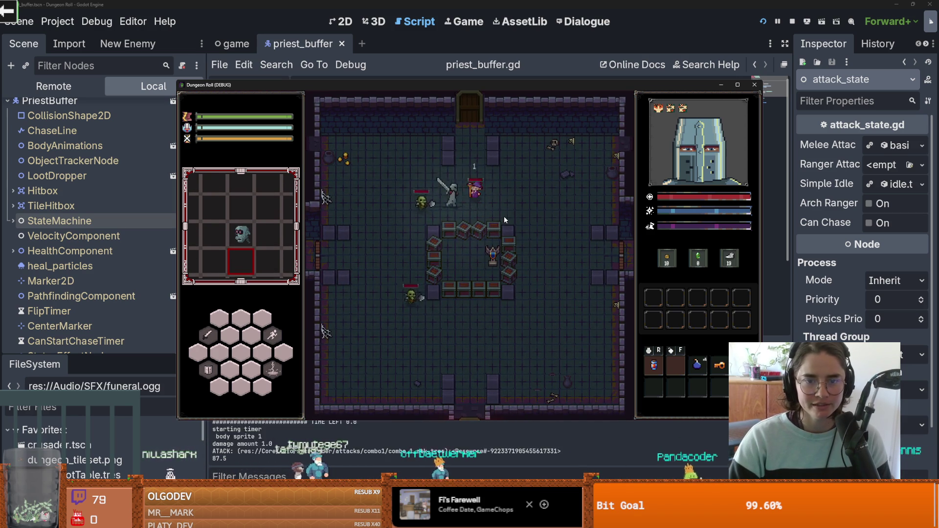
mouse_move(465, 210)
left_mouse_down()
mouse_move(511, 205)
mouse_move(559, 245)
left_mouse_up()
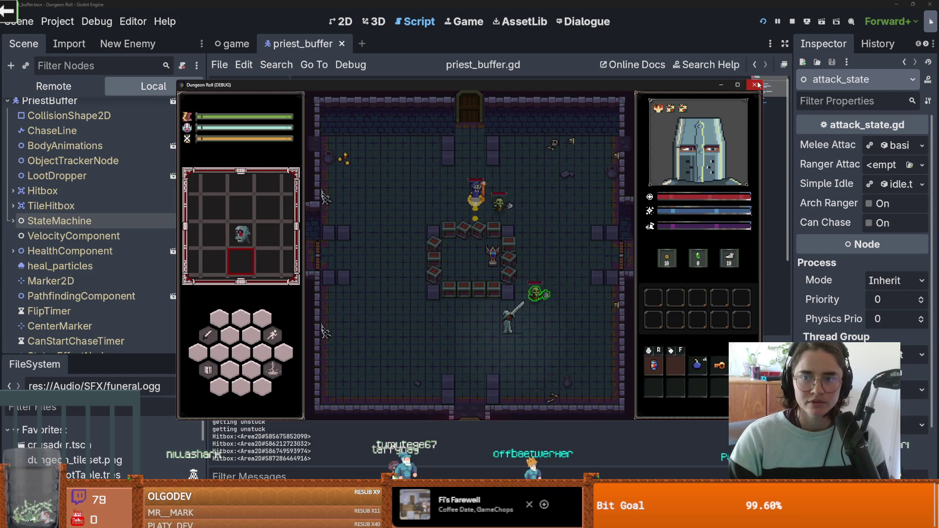
- Stop the game with F8, save the scene and give the FileSystem panel more room
key("F8")
key("ctrl+s")
left_click_drag(147, 359, 147, 229)
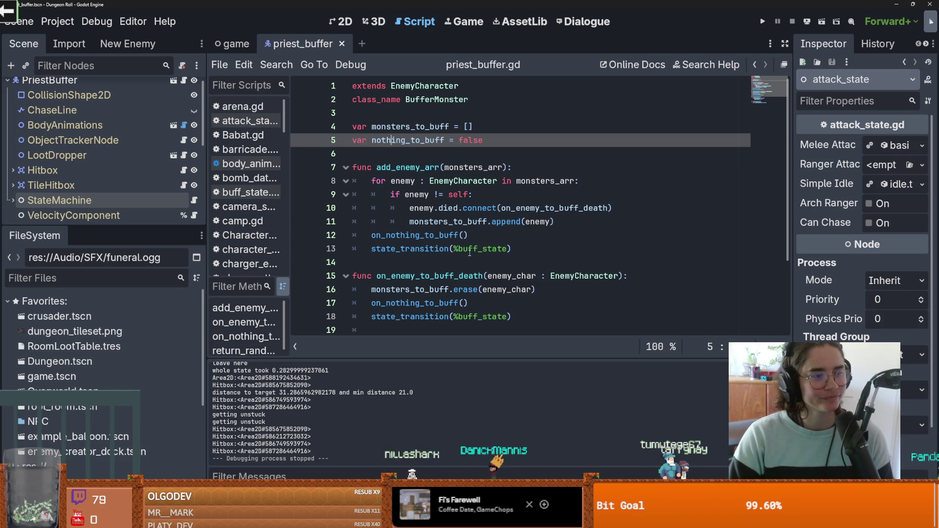
- Save with the caret on the on_nothing_to_buff() call and resize the FileSystem dock
left_click(464, 235)
key("ctrl+s")
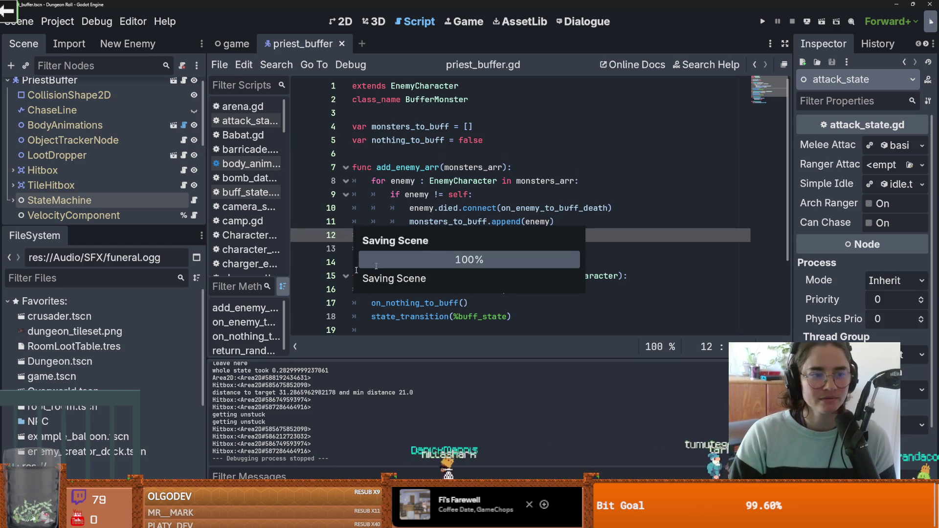
scroll(204, 305, "down", 1)
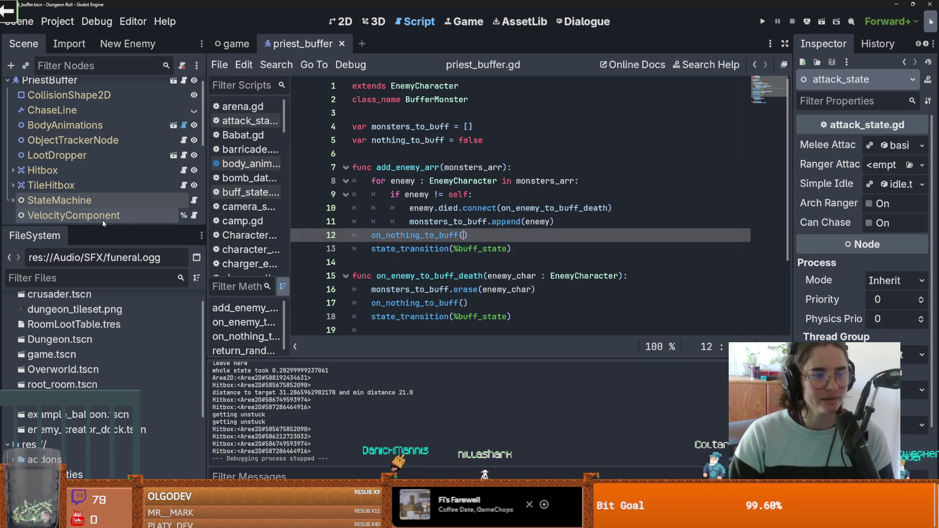
left_click_drag(101, 226, 102, 138)
scroll(24, 346, "down", 3)
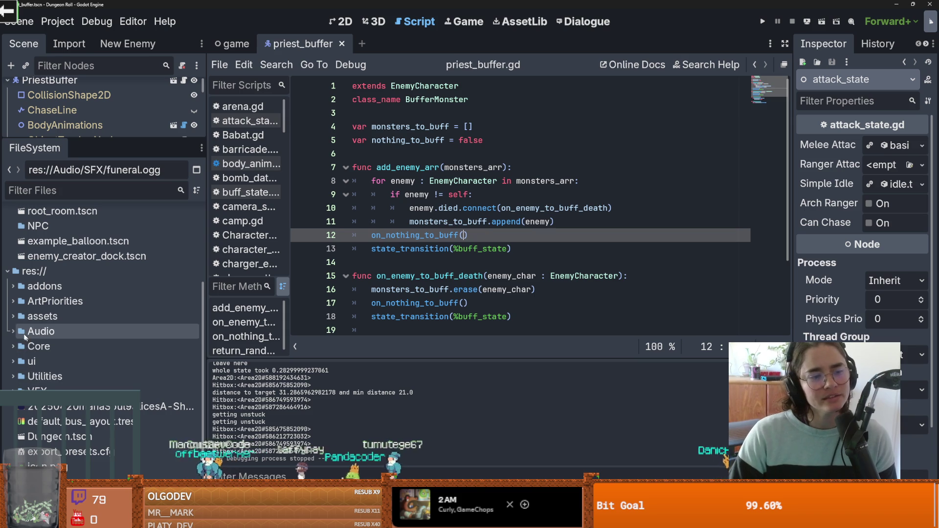
- Open the EnemyCharacter.gd base class script from priest_buffer.gd's line 1
left_click(13, 315)
left_click(14, 316)
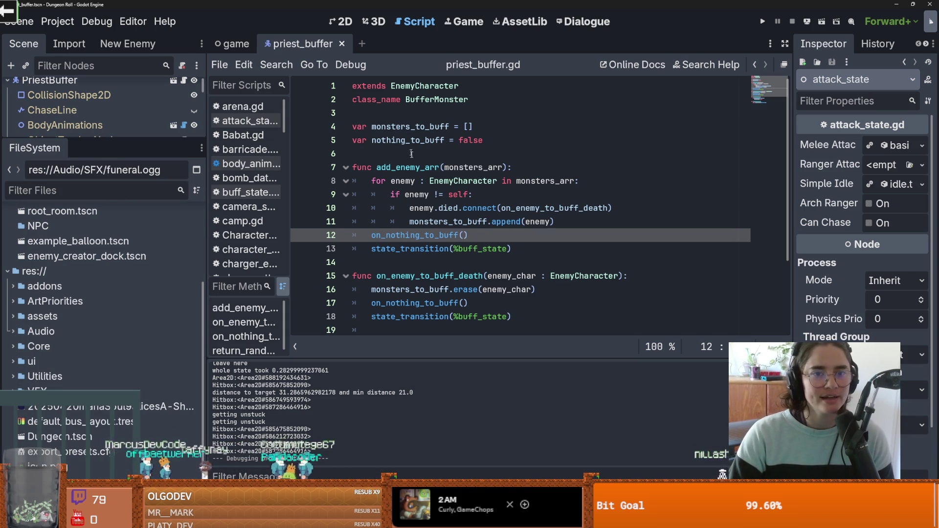
left_click(425, 86, "ctrl")
scroll(391, 196, "down", 5)
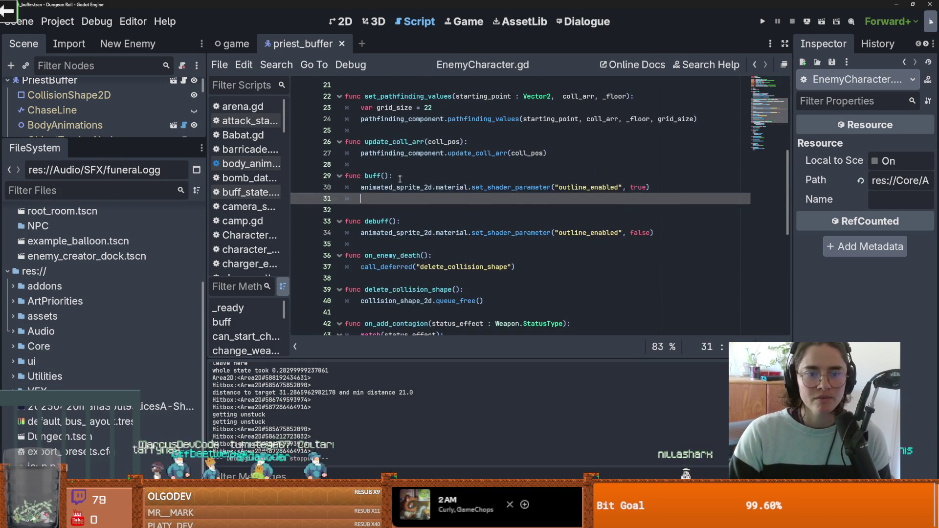
- Insert a blank line at the start of buff(), save, and give the scene tree more room
left_click(391, 177)
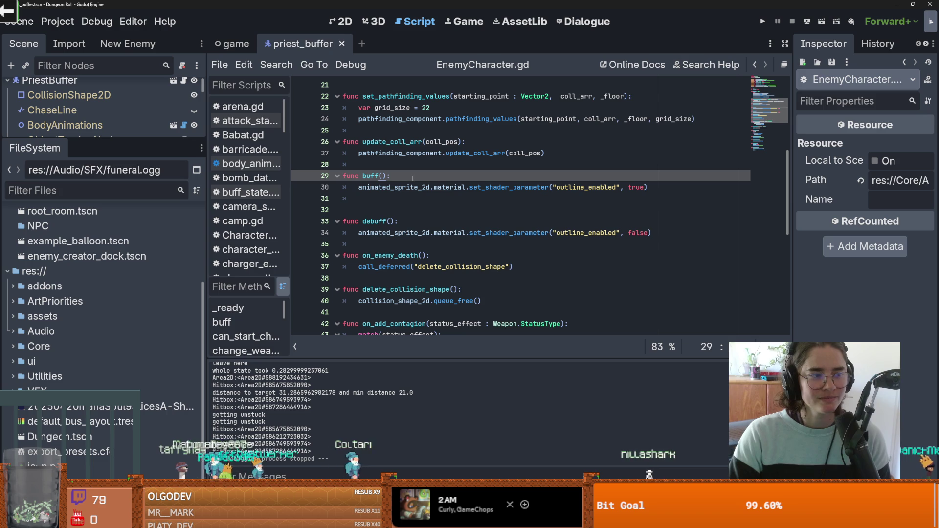
key("Return")
key("ctrl+s")
left_click_drag(81, 141, 85, 348)
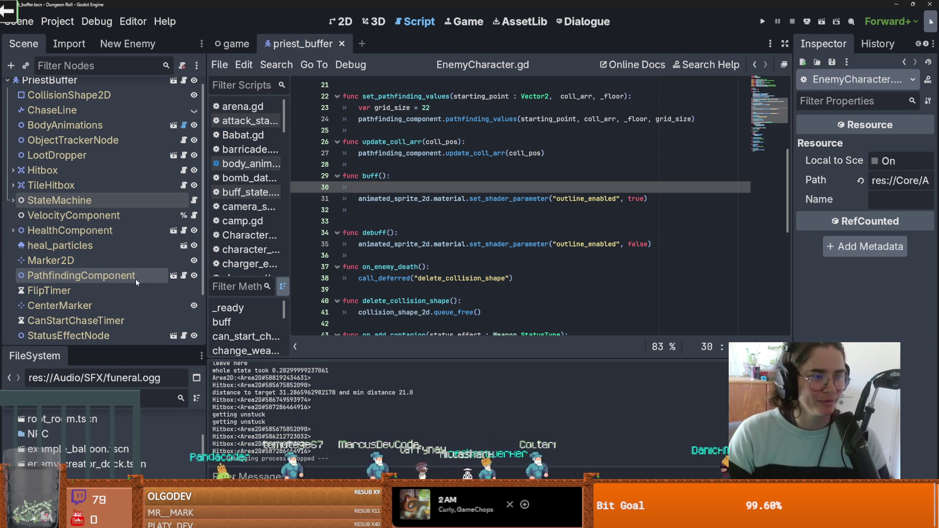
- Inspect StateMachine's child states, fold them away, and enlarge the scene tree further
left_click(13, 201)
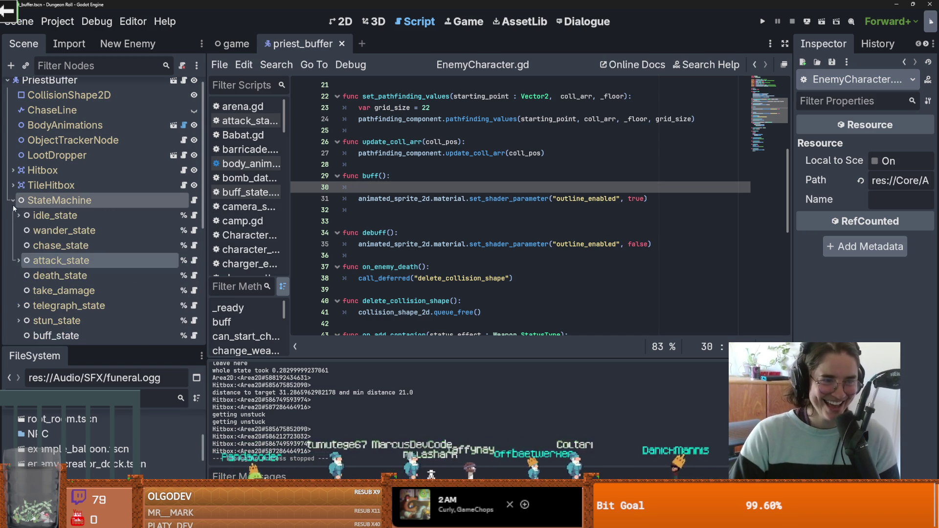
scroll(75, 276, "down", 3)
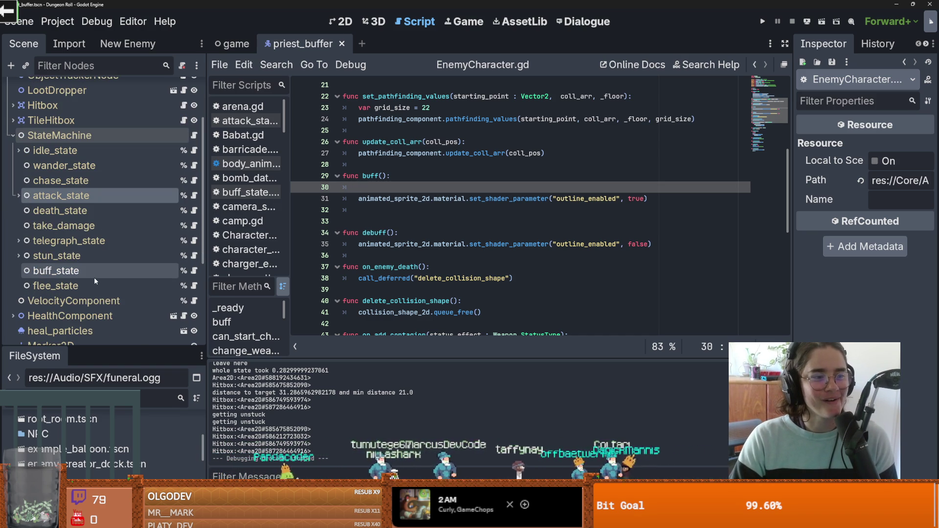
scroll(96, 280, "up", 3)
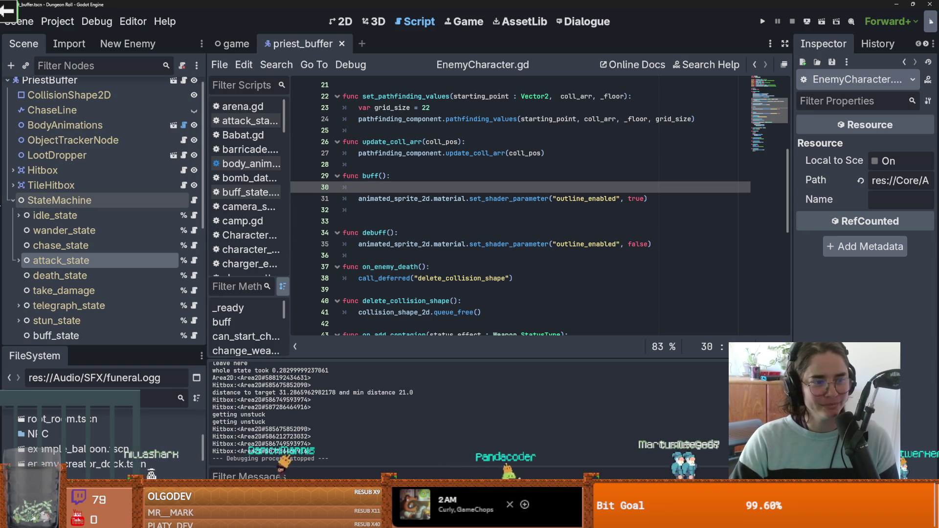
left_click(9, 200)
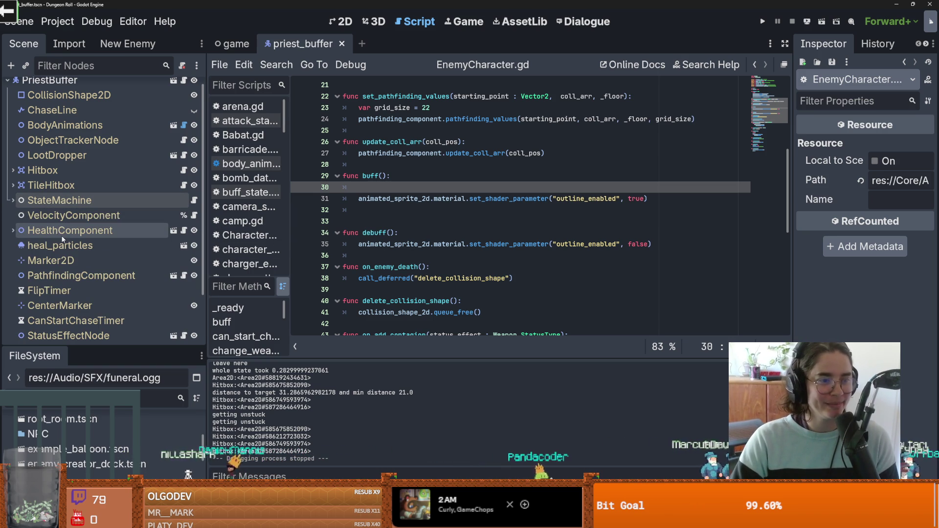
left_click_drag(61, 348, 61, 432)
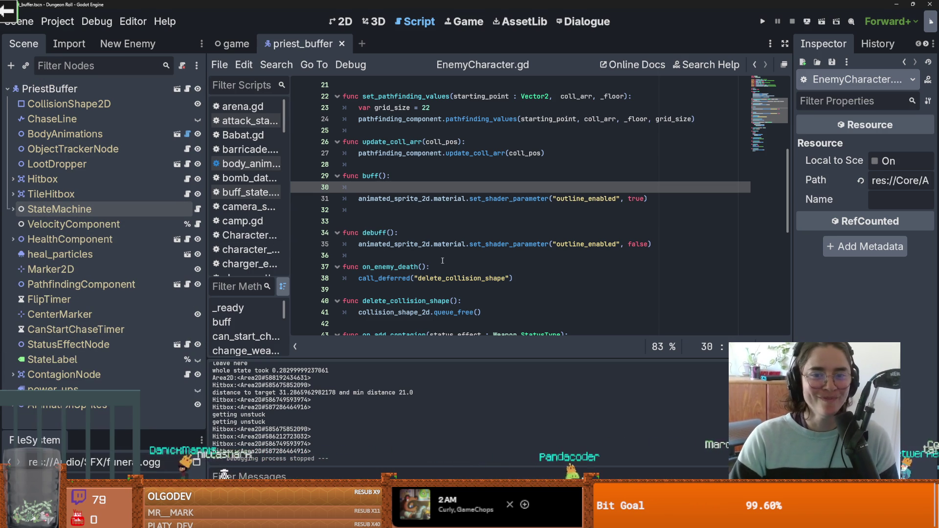
- Unfold the state machine, select attack_state, and widen the Inspector to view its properties
left_click(13, 209)
left_click(61, 269)
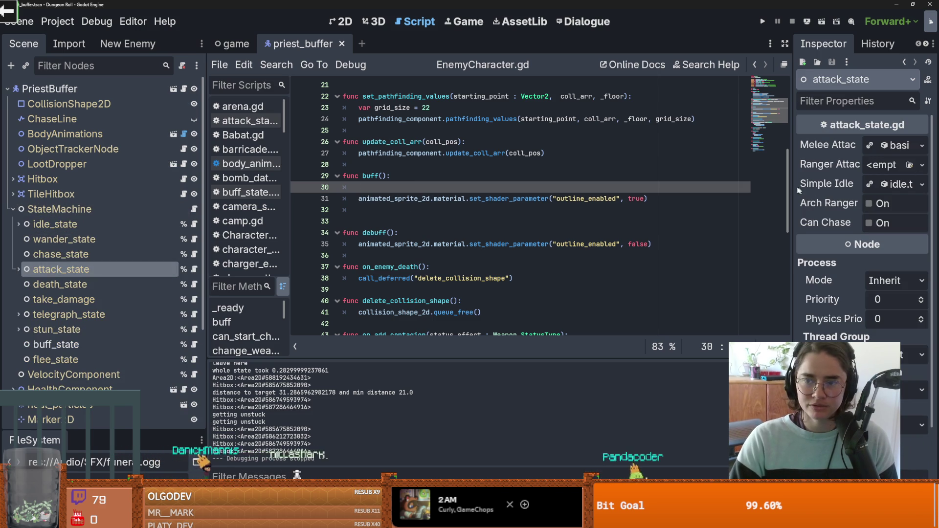
left_click_drag(791, 190, 722, 190)
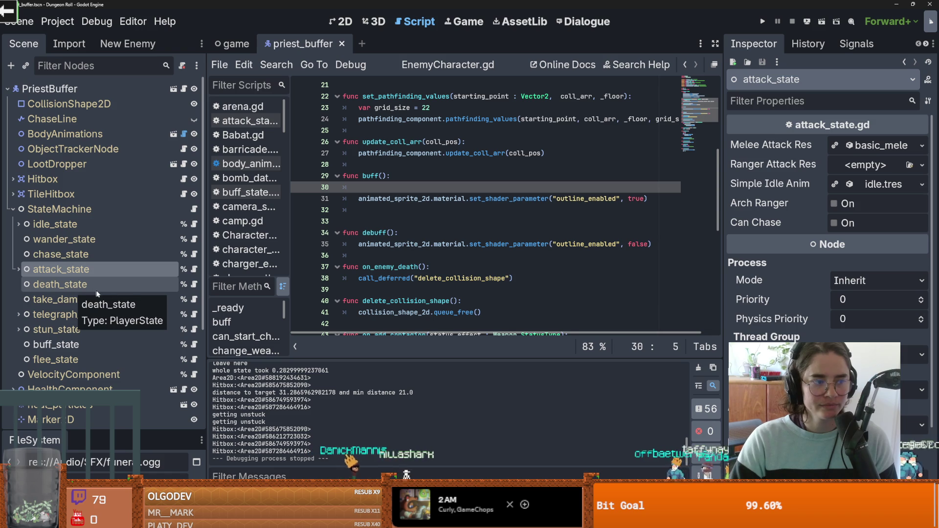
scroll(401, 218, "up", 7)
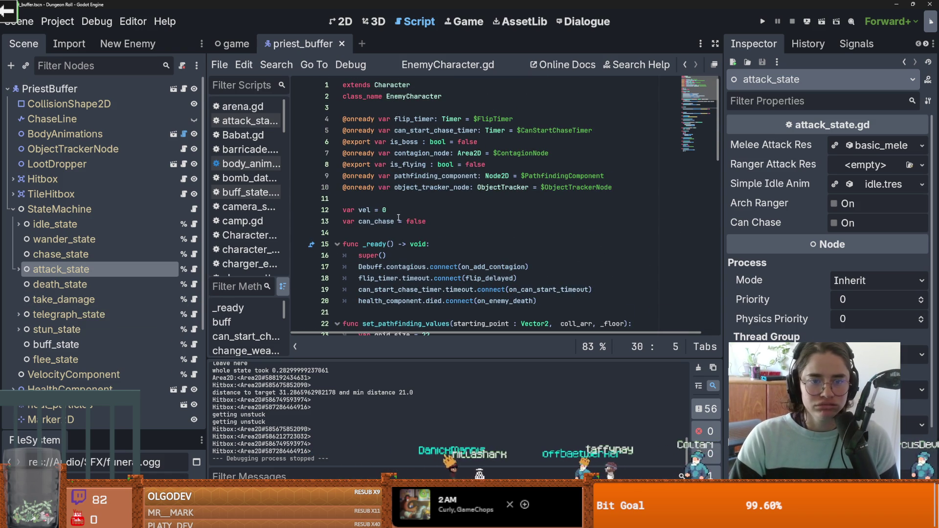
scroll(318, 240, "down", 1)
scroll(390, 272, "down", 2)
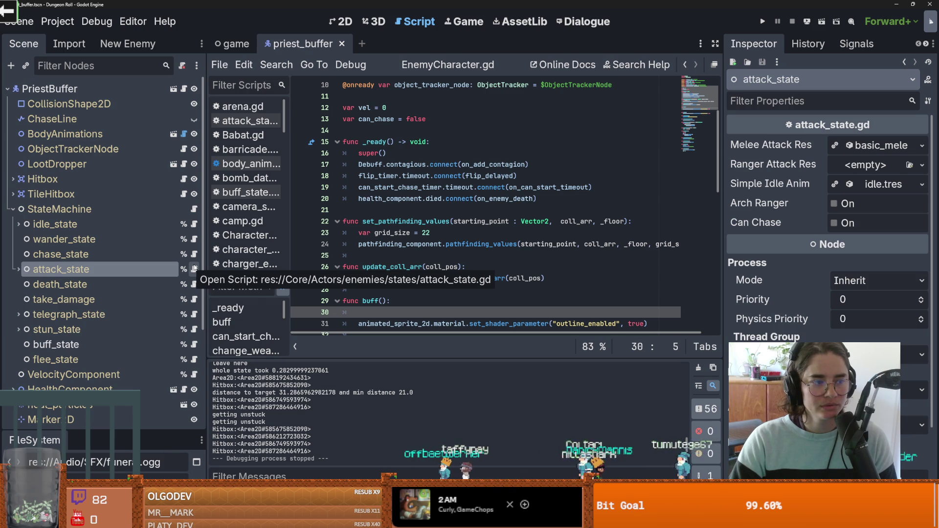
- Delete blank line 4 in attack_state.gd and jump to the BodyAttack class from melee_attack_res
key("Right")
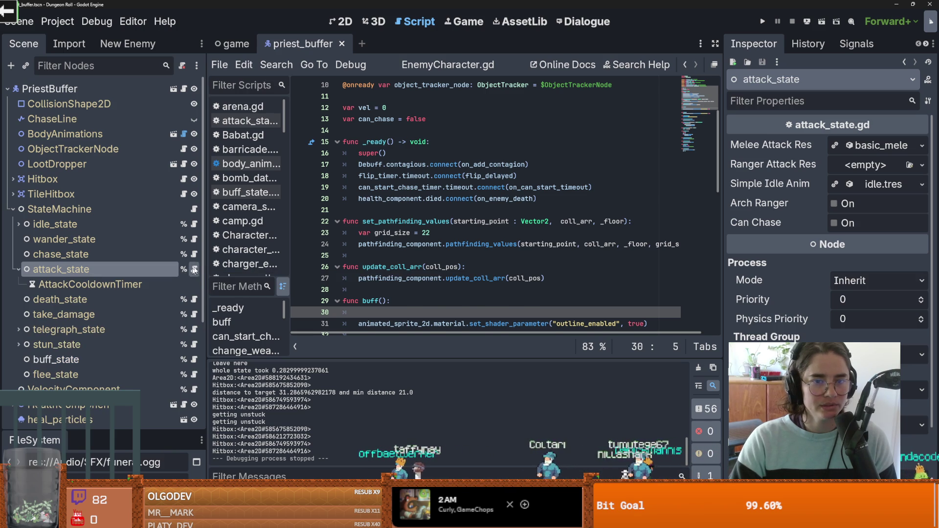
left_click(194, 270)
left_click(397, 116)
key("BackSpace")
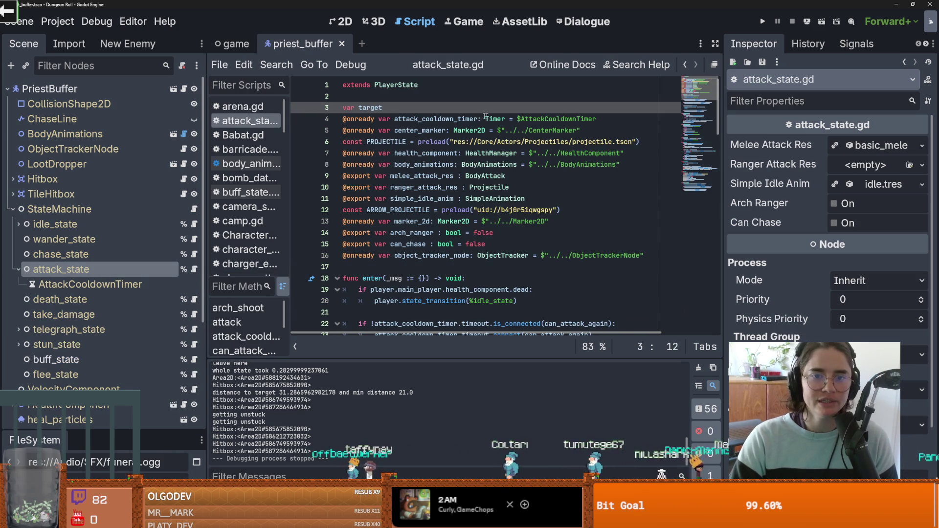
double_click(421, 176)
left_click(484, 176, "ctrl")
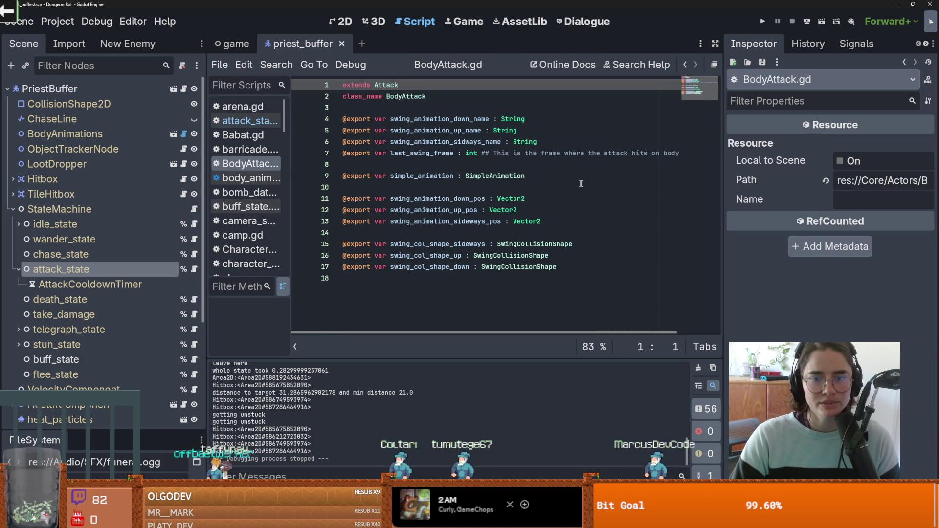
- Expand attack_state's Melee Attack Res in a wider Inspector, then open the parent Attack script
left_click(61, 269)
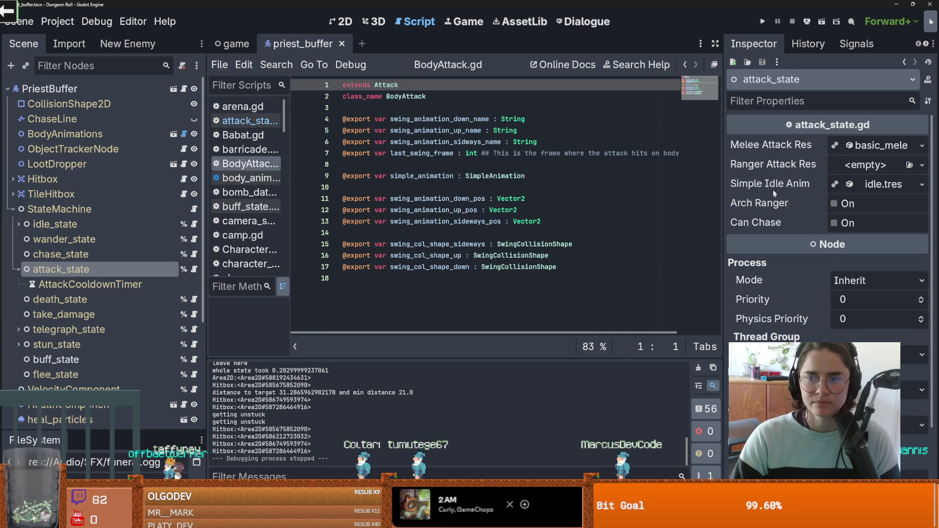
left_click(883, 146)
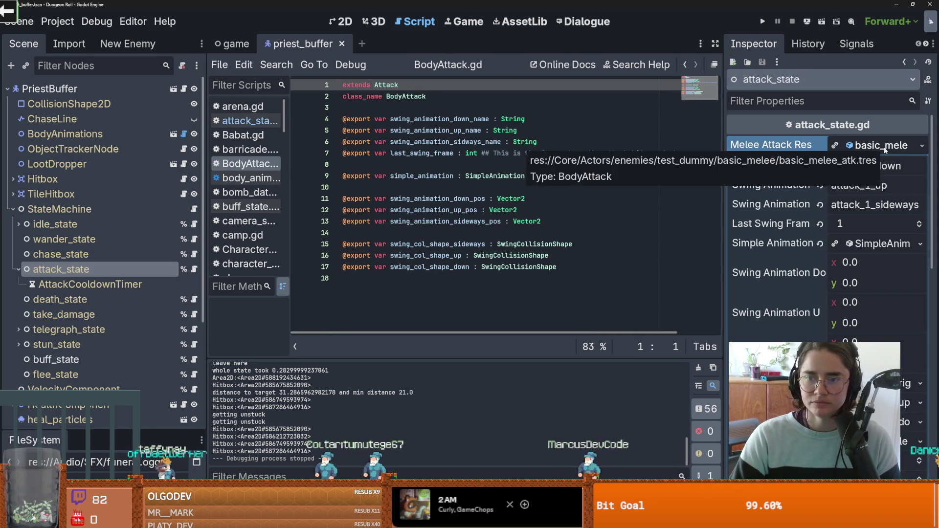
left_click_drag(726, 193, 596, 193)
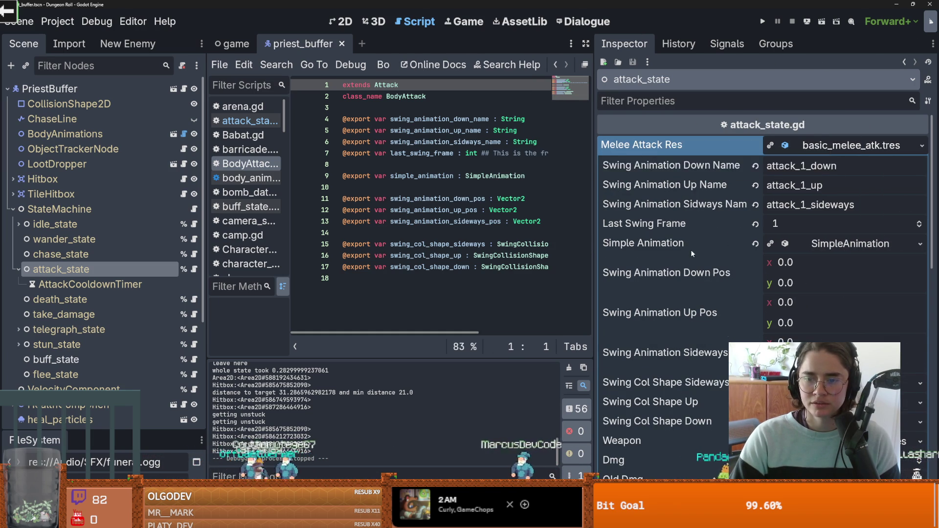
scroll(693, 254, "down", 5)
scroll(686, 320, "up", 4)
scroll(686, 320, "down", 5)
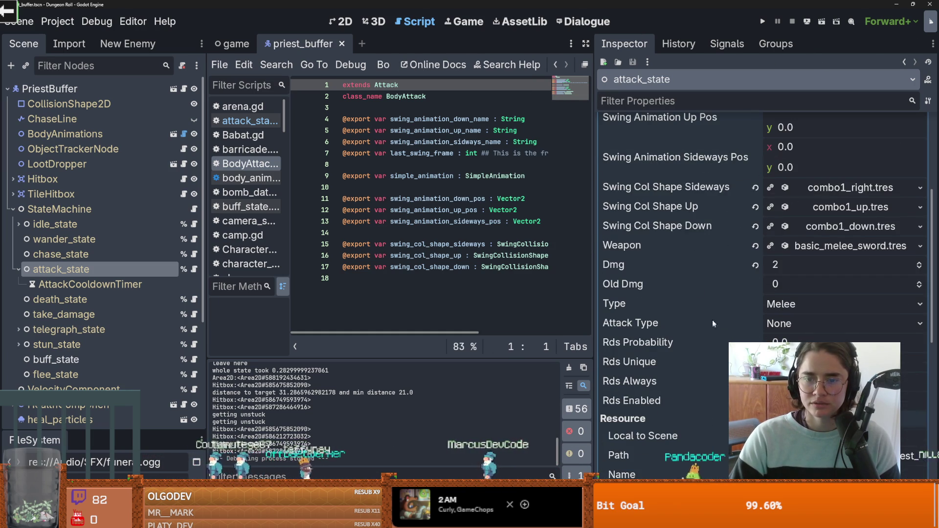
scroll(650, 264, "up", 4)
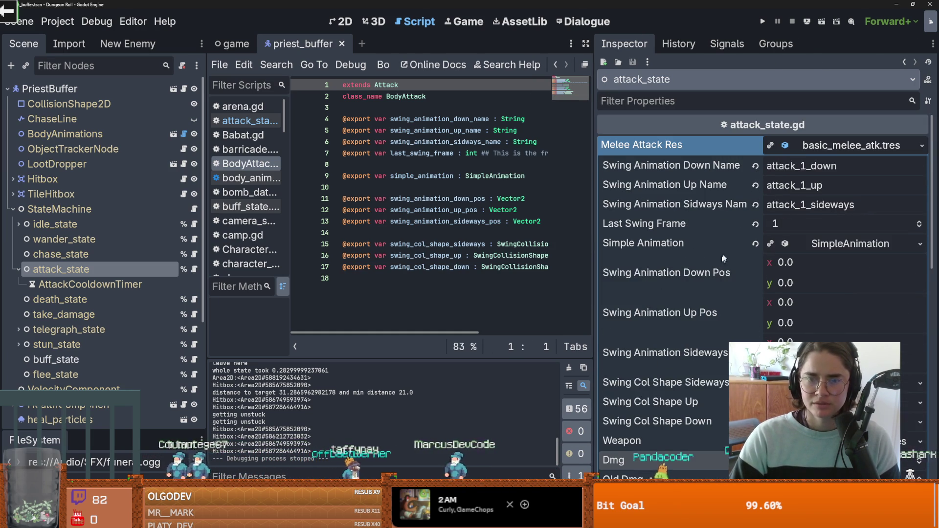
left_click(388, 86, "ctrl")
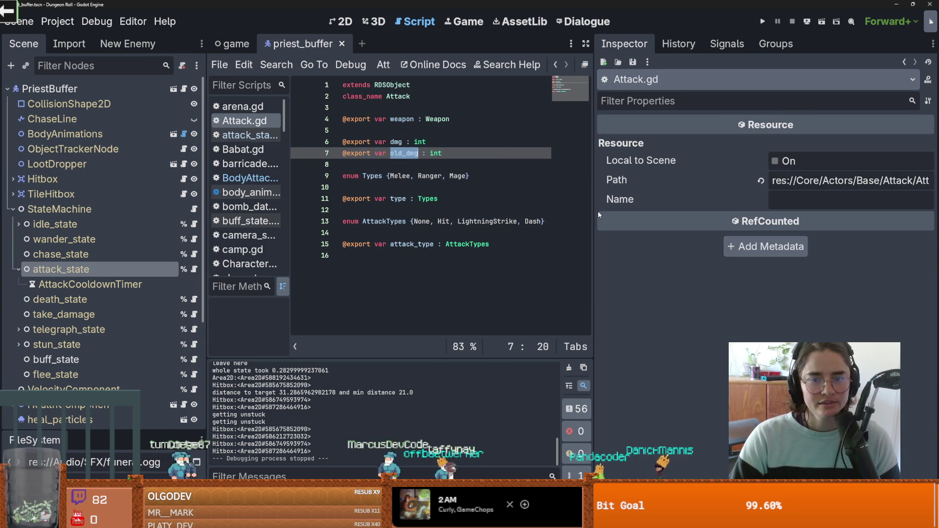
left_click_drag(596, 211, 701, 211)
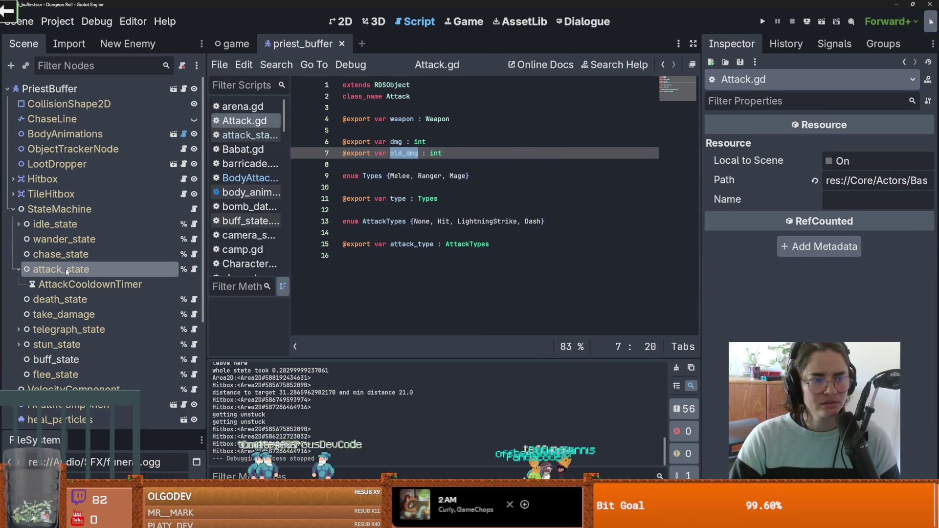
left_click(663, 65)
left_click(410, 119)
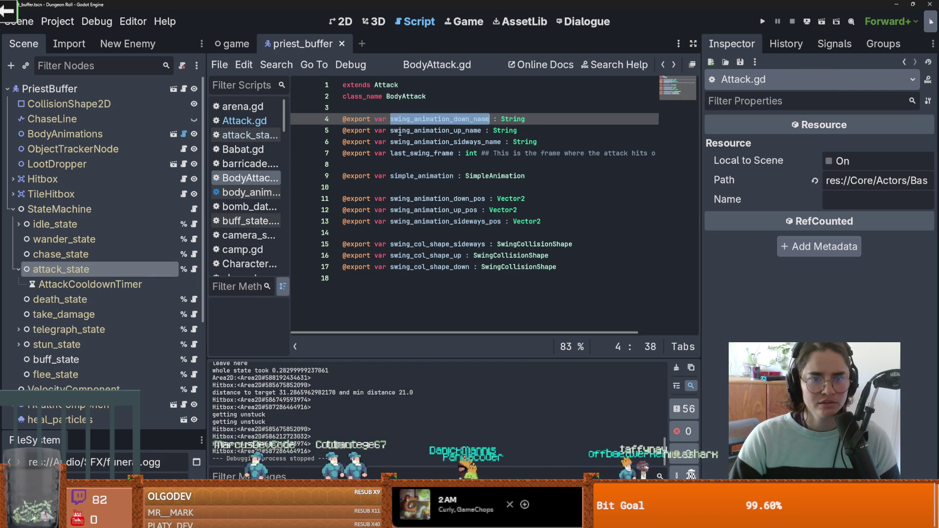
key("Down")
key("Down")
left_click(402, 153)
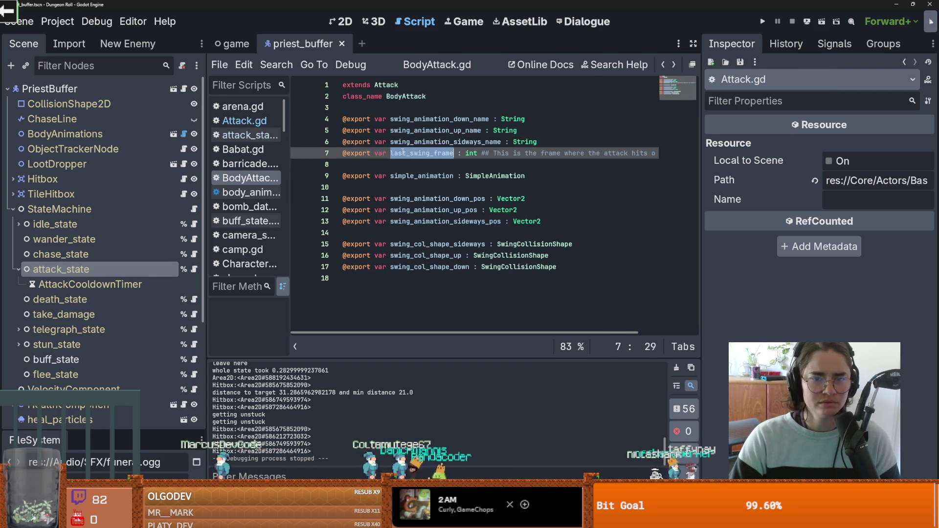
double_click(403, 176)
double_click(409, 199)
double_click(410, 210)
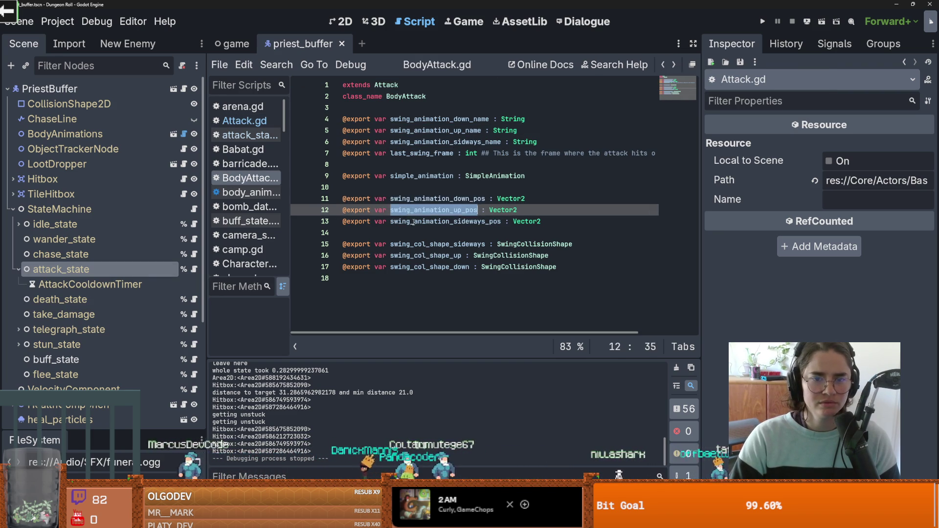
double_click(413, 222)
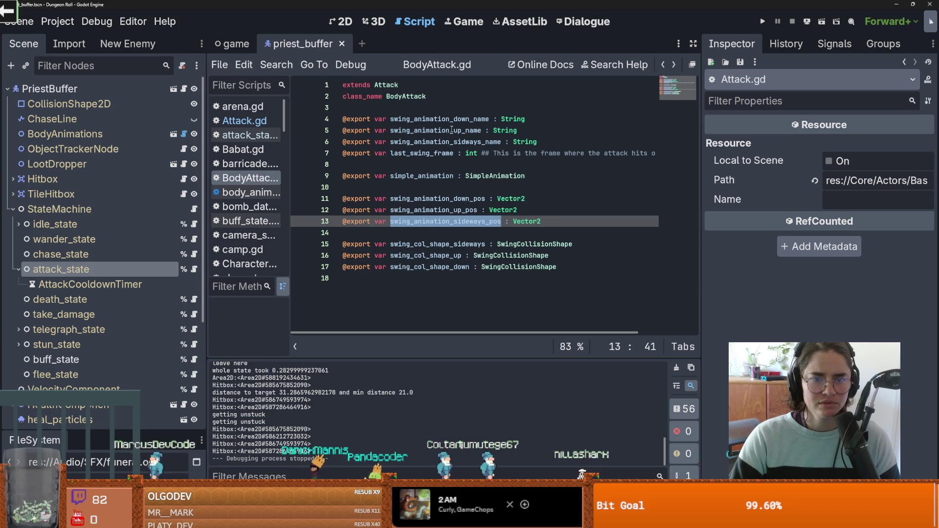
double_click(431, 201)
left_click(429, 221)
left_click(428, 244)
left_click(427, 256)
key("Down")
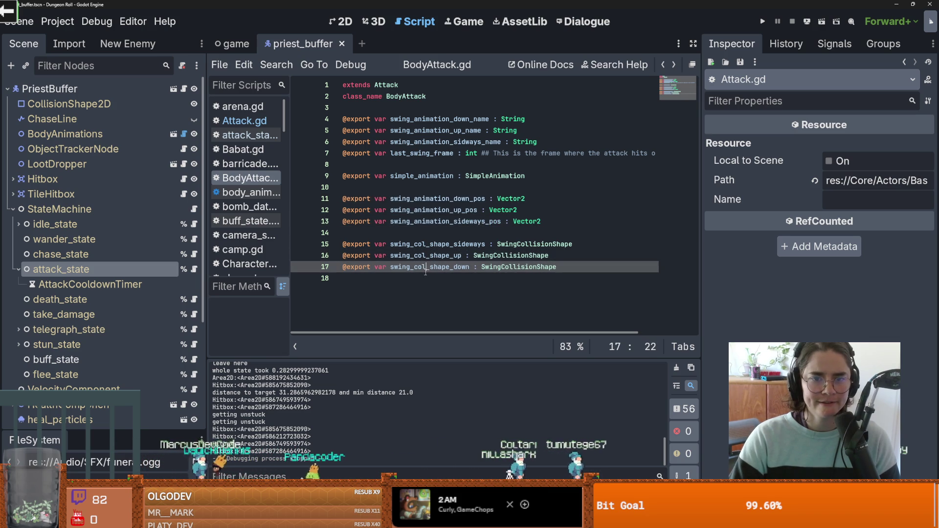
left_click(420, 186)
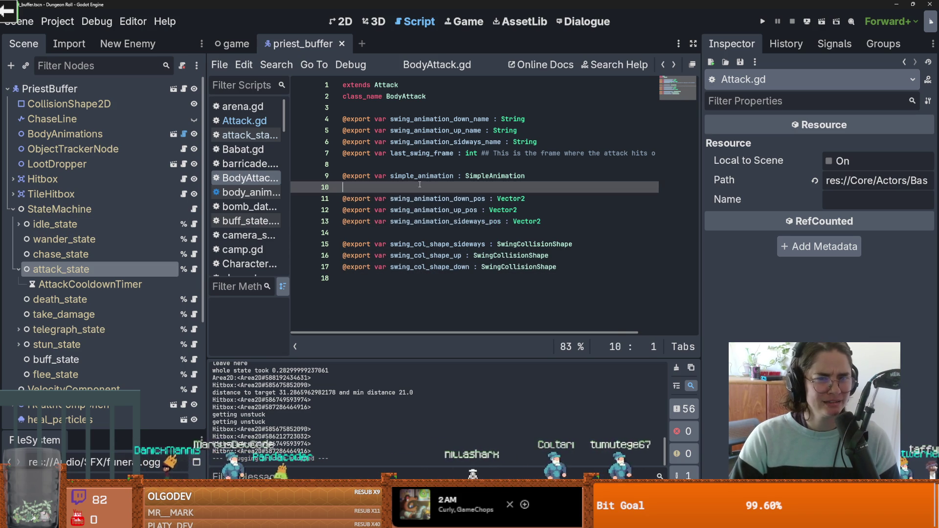
double_click(421, 176)
left_click(60, 254)
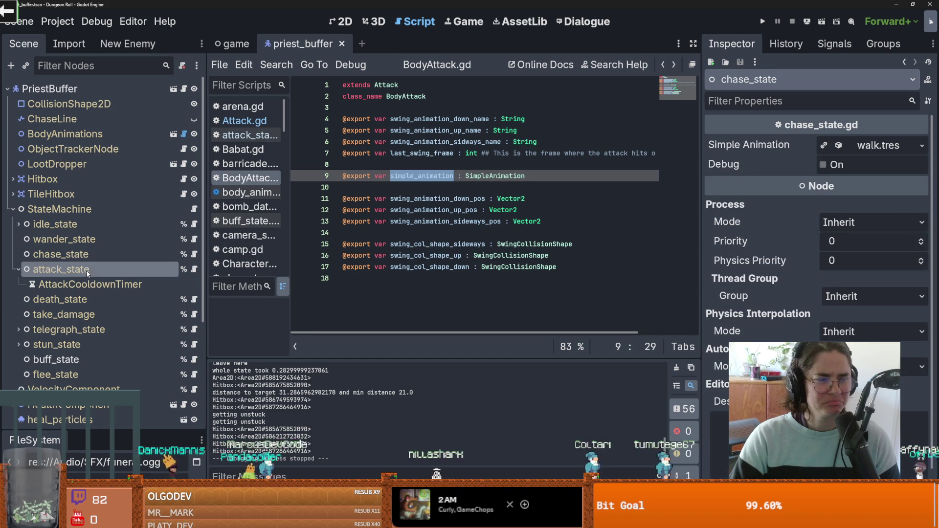
left_click(60, 269)
left_click(875, 243)
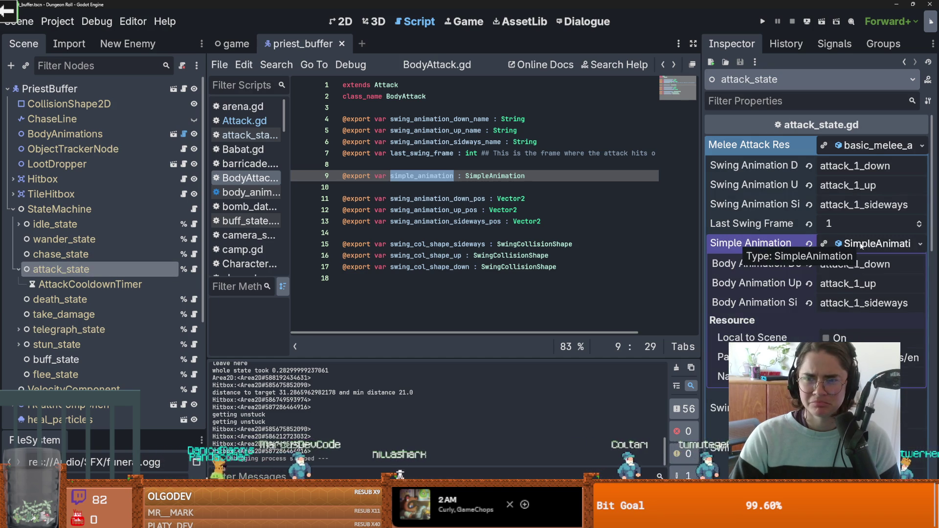
left_click(875, 243)
left_click_drag(702, 217, 645, 212)
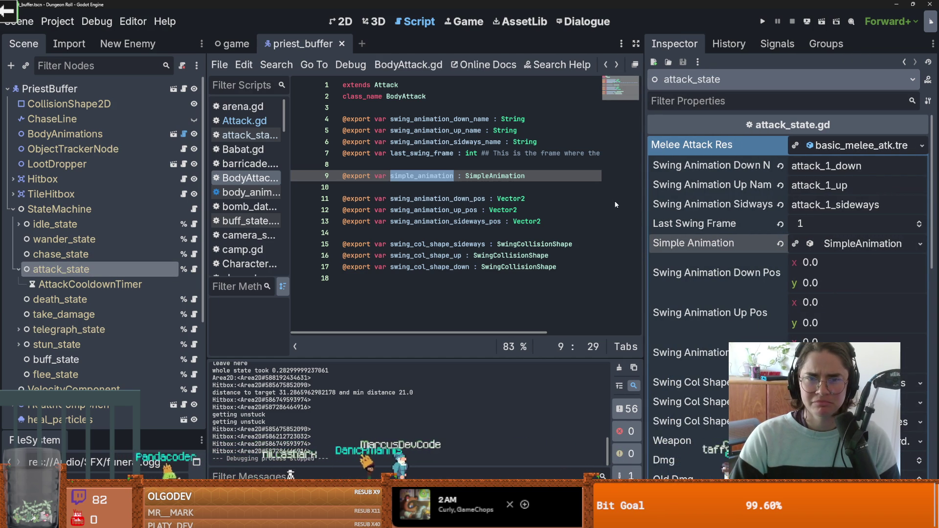
left_click(389, 85, "ctrl")
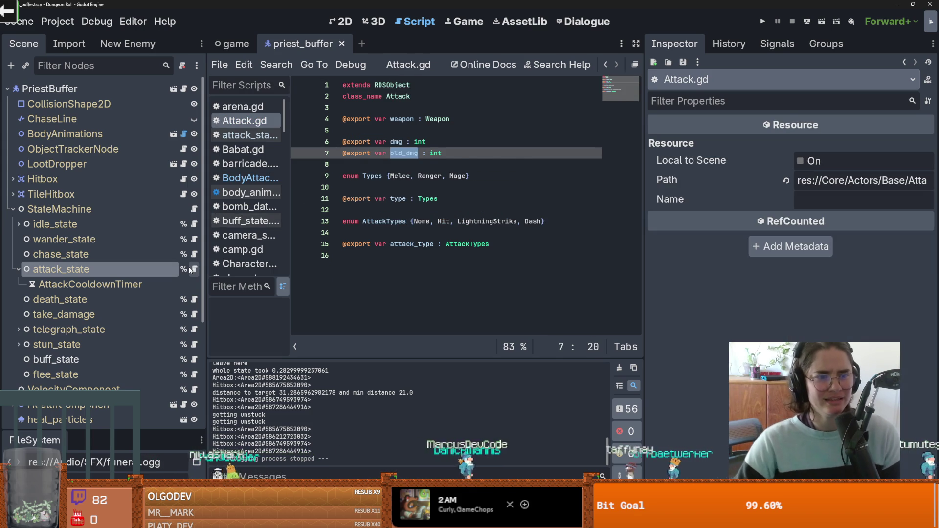
- Search attack_state.gd for melee_attack_res and go to the attack function in Characters.gd
left_click(245, 135)
scroll(453, 211, "down", 1)
double_click(421, 141)
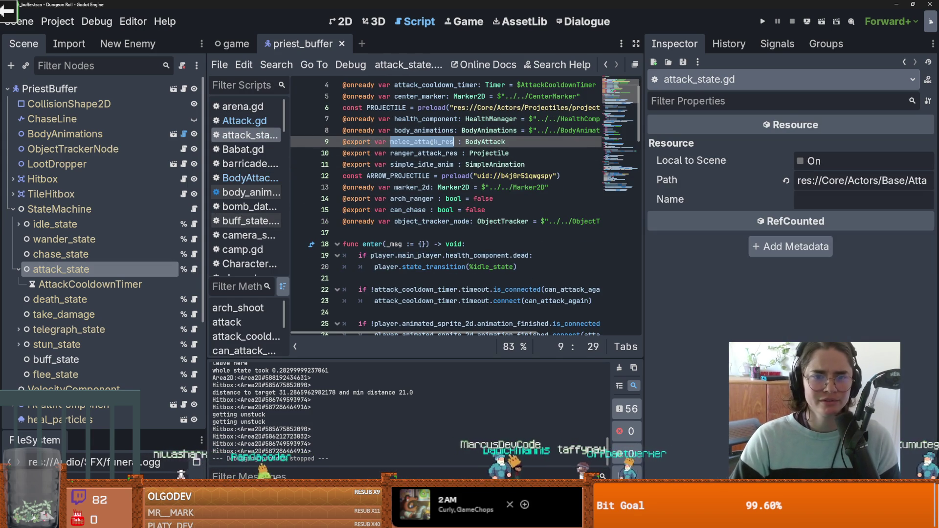
key("ctrl+f")
key("Return")
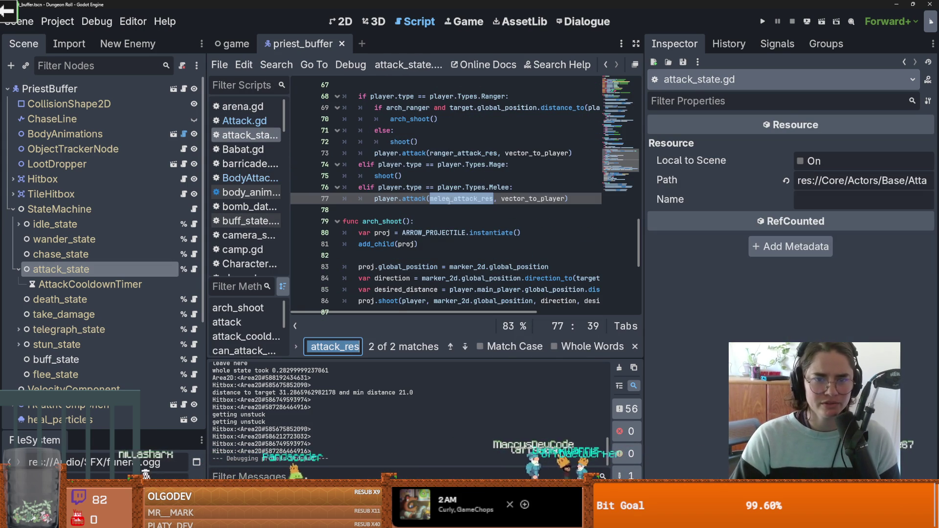
left_click(414, 199, "ctrl")
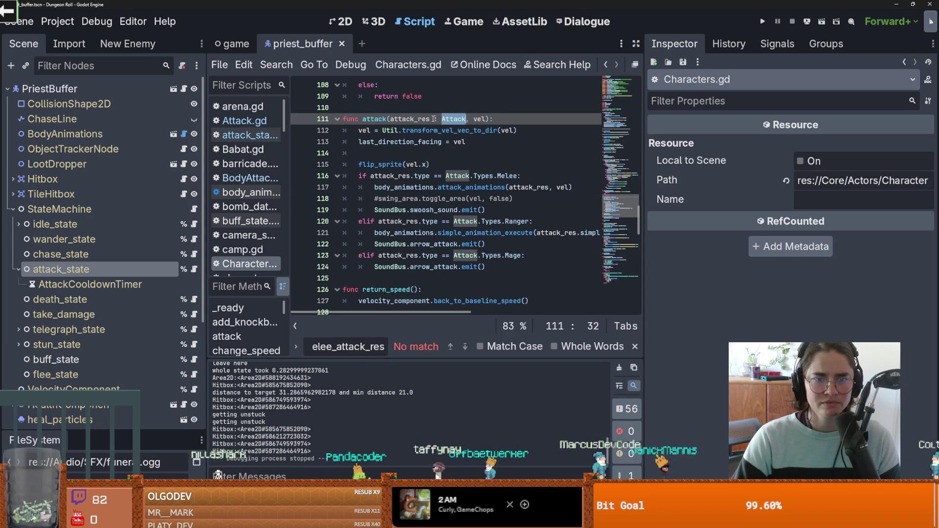
- Highlight attack_res uses in attack(), widen the code editor and save at line 118
double_click(411, 119)
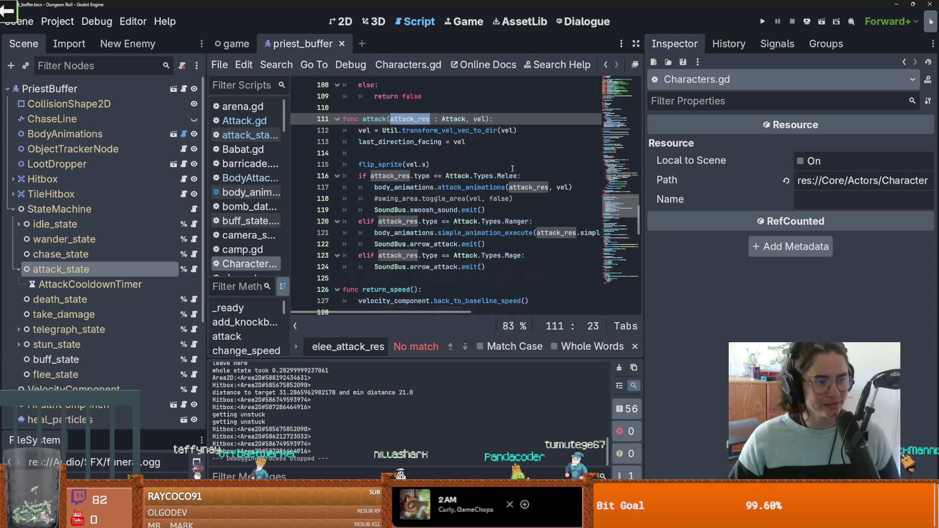
left_click_drag(641, 155, 760, 155)
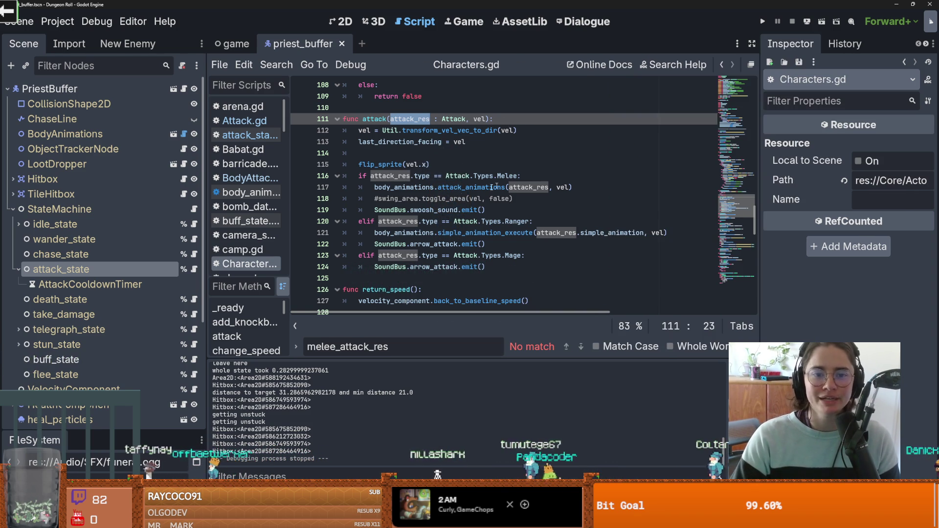
left_click(465, 198)
key("ctrl+s")
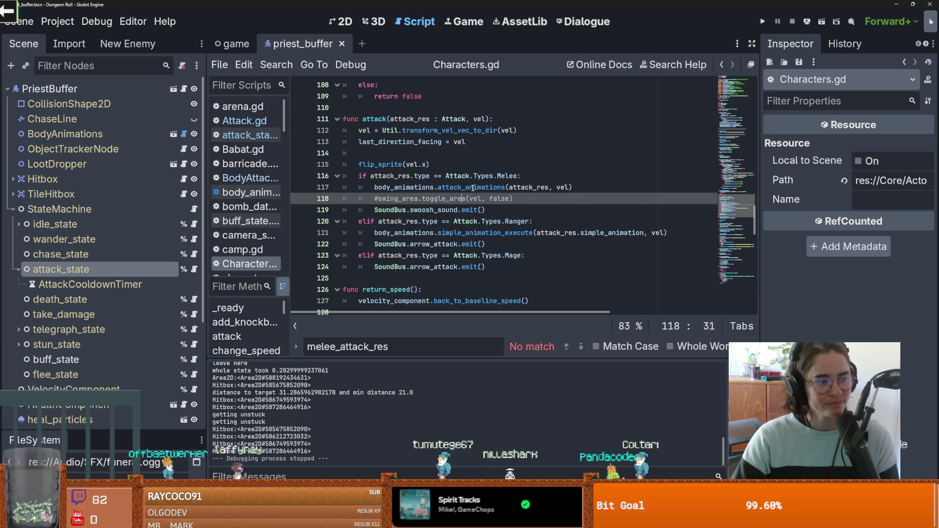
- Open attack_animations in body_animations.gd and highlight every use of its attack parameter
mouse_move(473, 188)
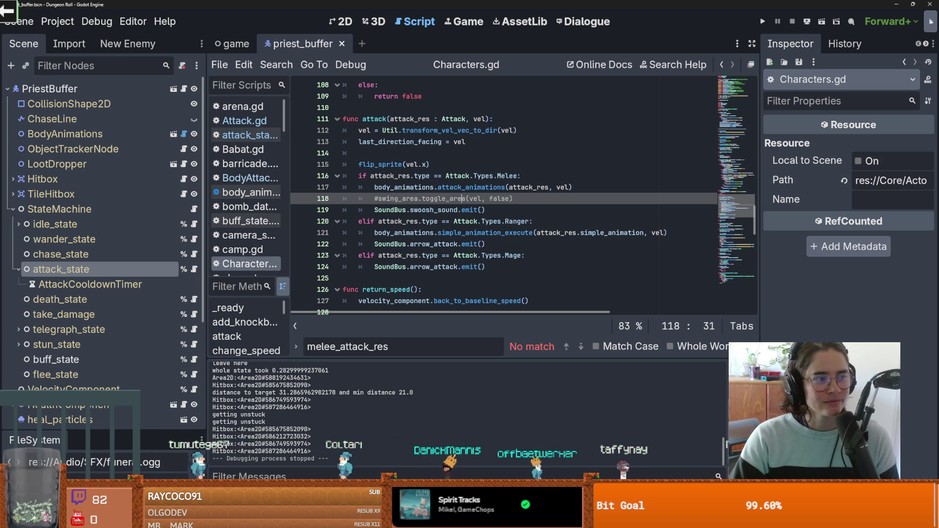
left_click(437, 244)
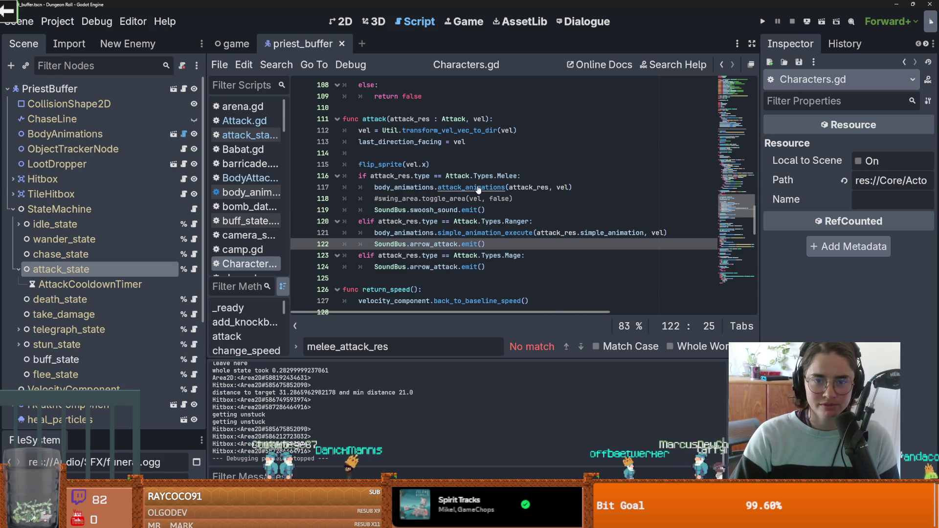
left_click(450, 188, "ctrl")
left_click(453, 119)
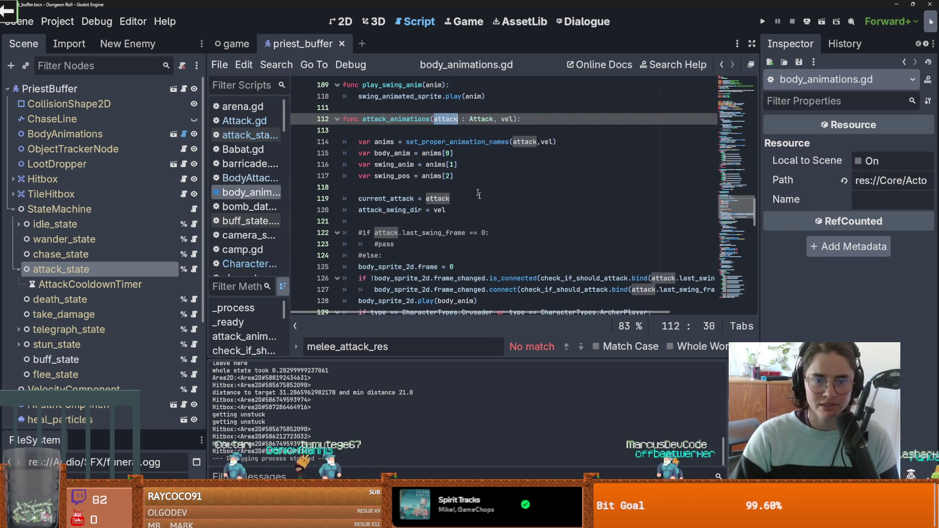
scroll(519, 218, "down", 2)
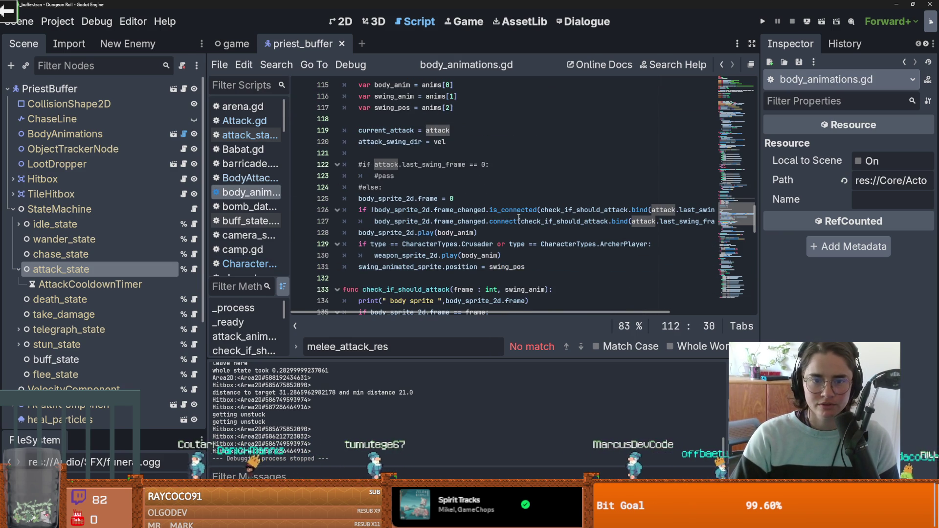
scroll(519, 218, "down", 2)
scroll(519, 218, "up", 1)
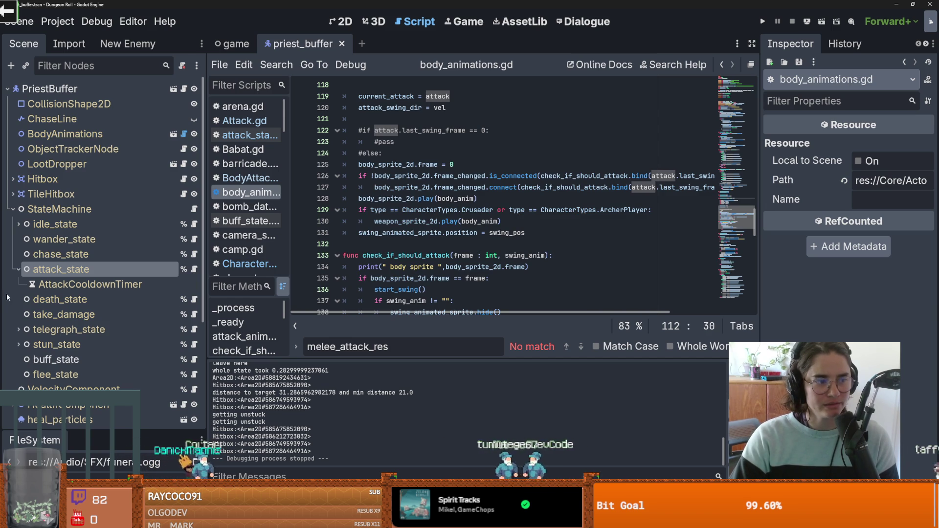
scroll(453, 258, "up", 1)
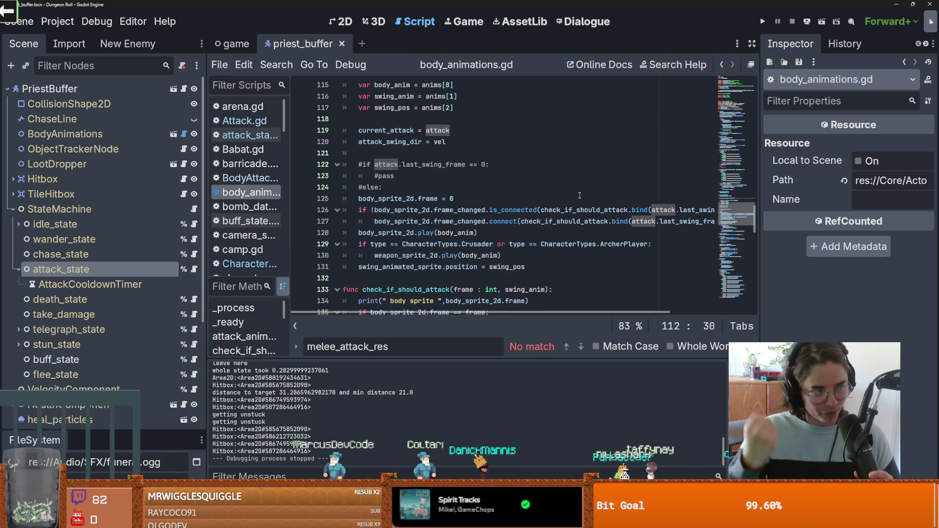
scroll(489, 211, "up", 2)
scroll(486, 210, "down", 2)
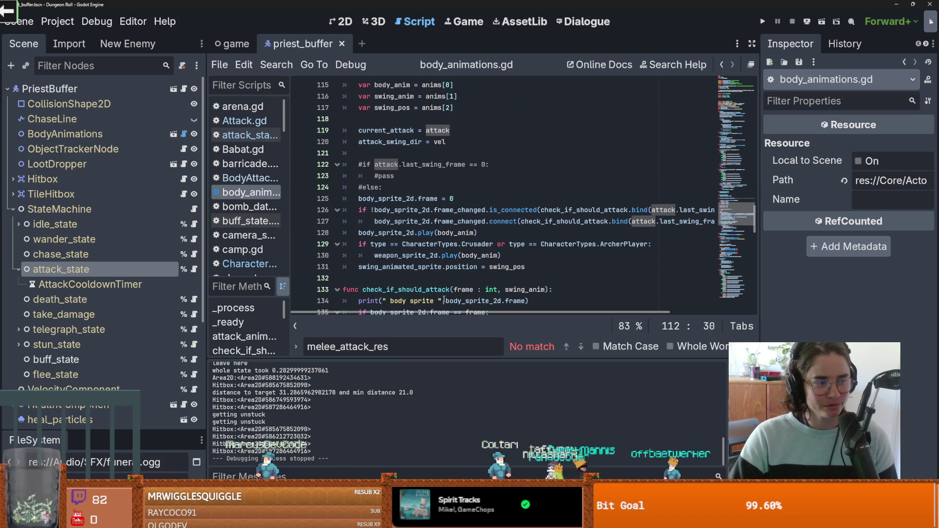
scroll(432, 264, "up", 1)
left_click(420, 200)
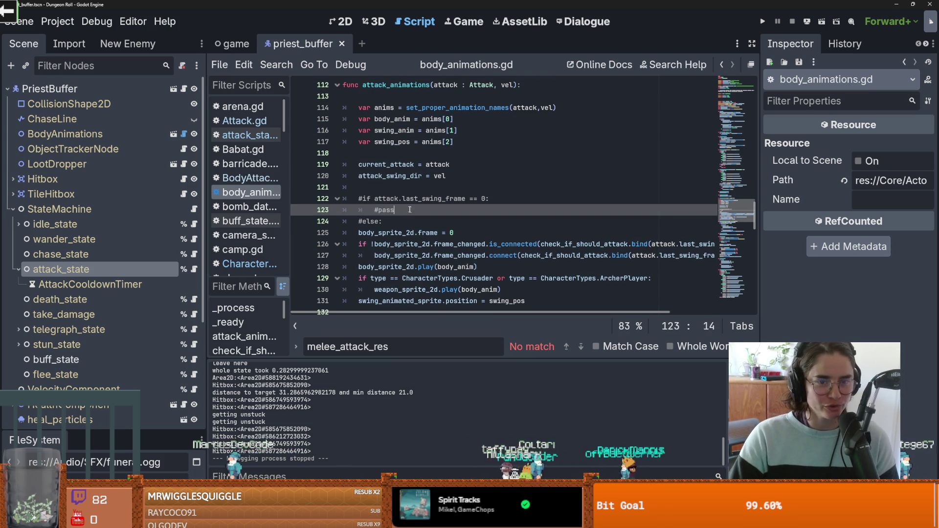
- Delete the commented-out #if, #pass and #else lines from attack_animations
key("Up")
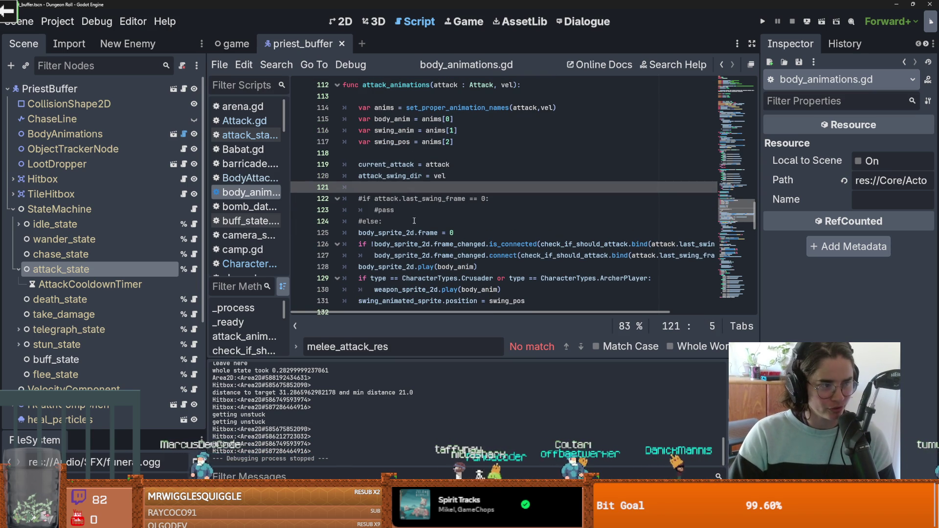
left_click_drag(384, 221, 347, 204)
left_click(425, 202)
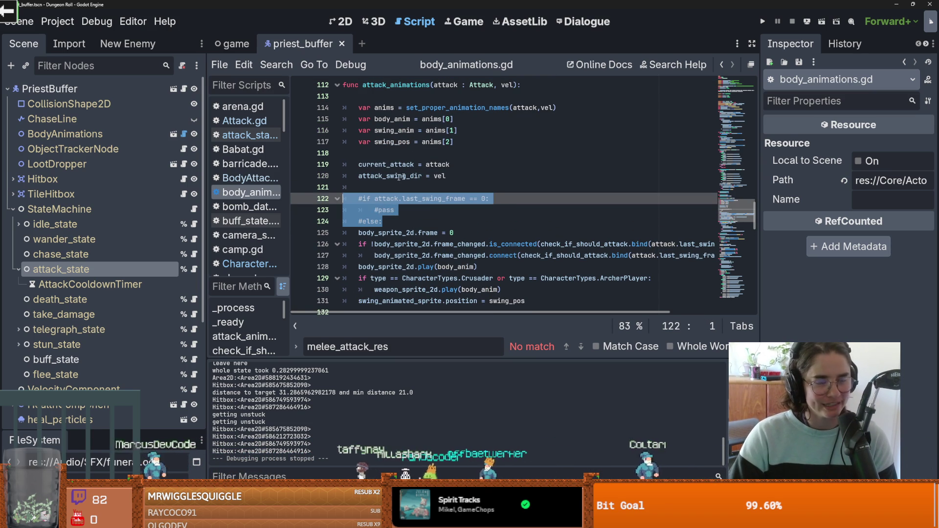
key("Down")
key("Down")
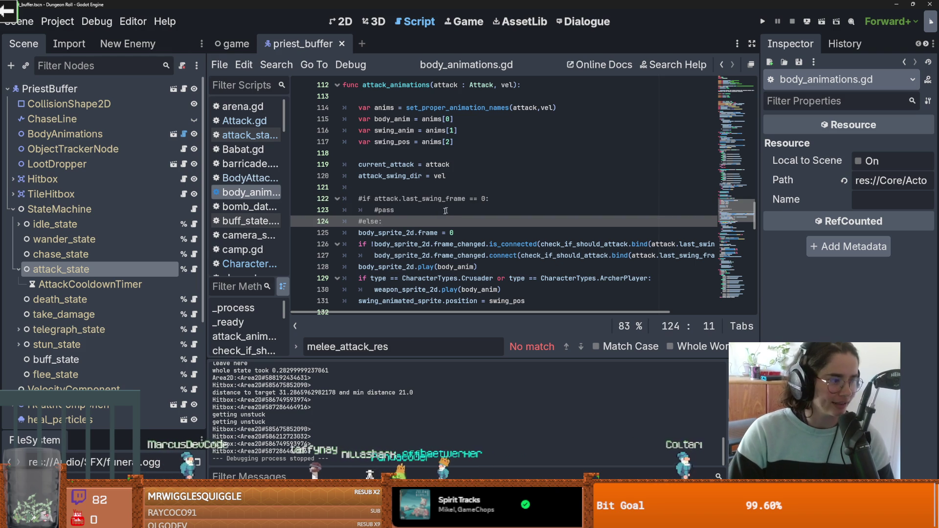
scroll(398, 215, "up", 1)
scroll(406, 210, "down", 1)
left_click(331, 201, "shift")
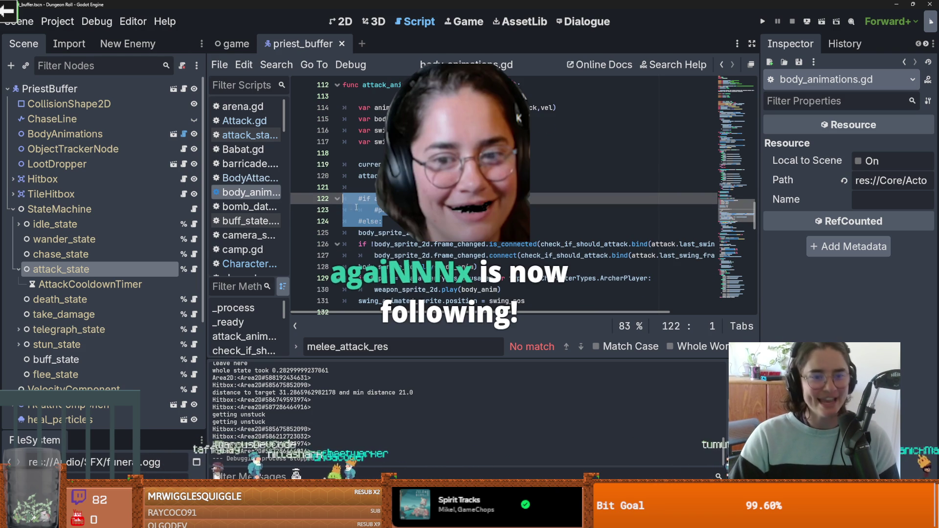
key("BackSpace")
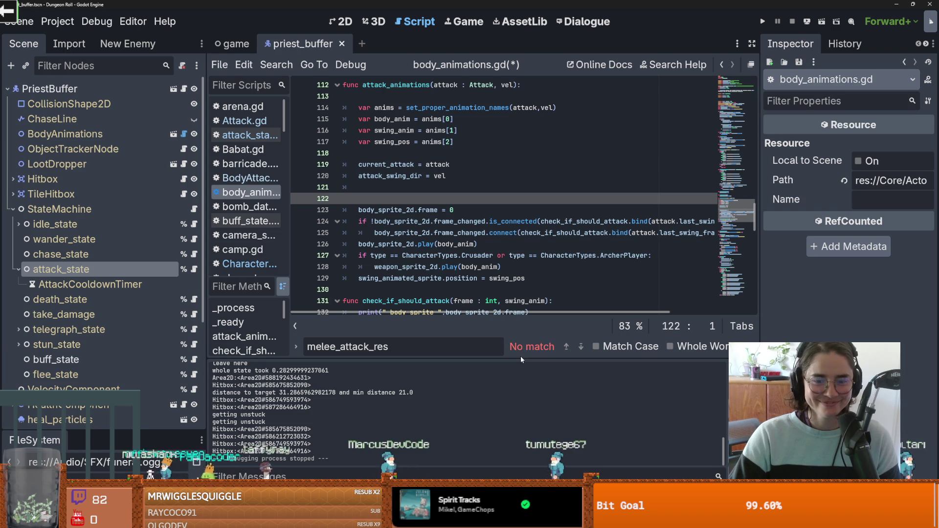
- Select attack_state in the Scene dock to show its melee attack properties
scroll(418, 204, "down", 1)
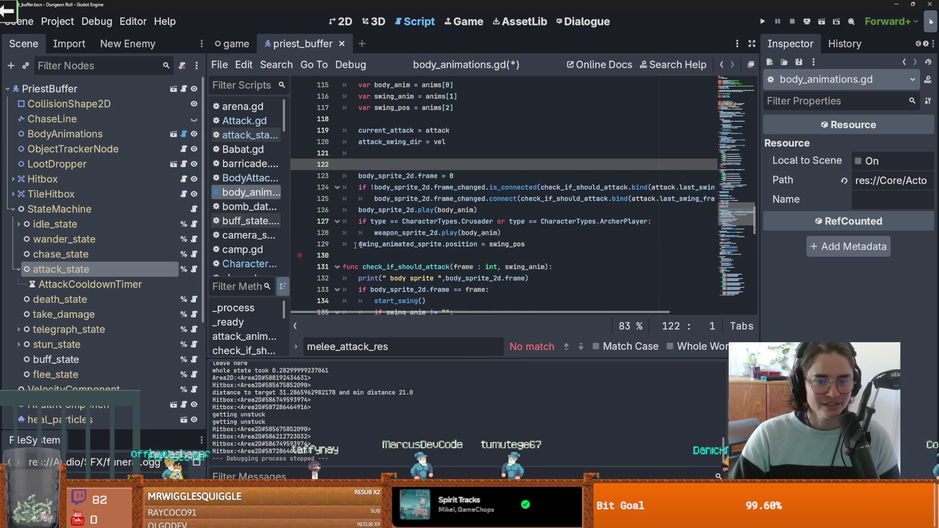
scroll(377, 244, "down", 1)
left_click(143, 274)
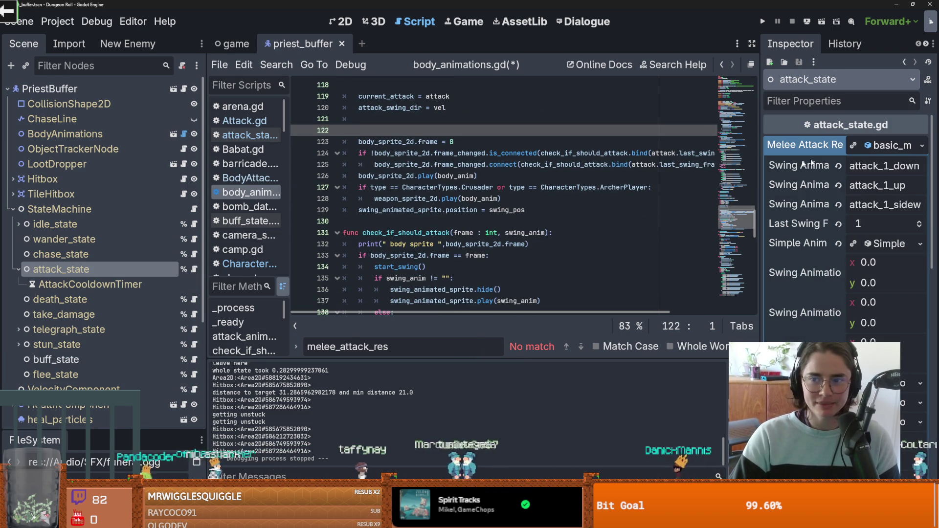
- Save body_animations.gd while the Inspector is widened to show basic_melee_atk.tres, then restore the panel widths
left_click_drag(760, 187, 495, 154)
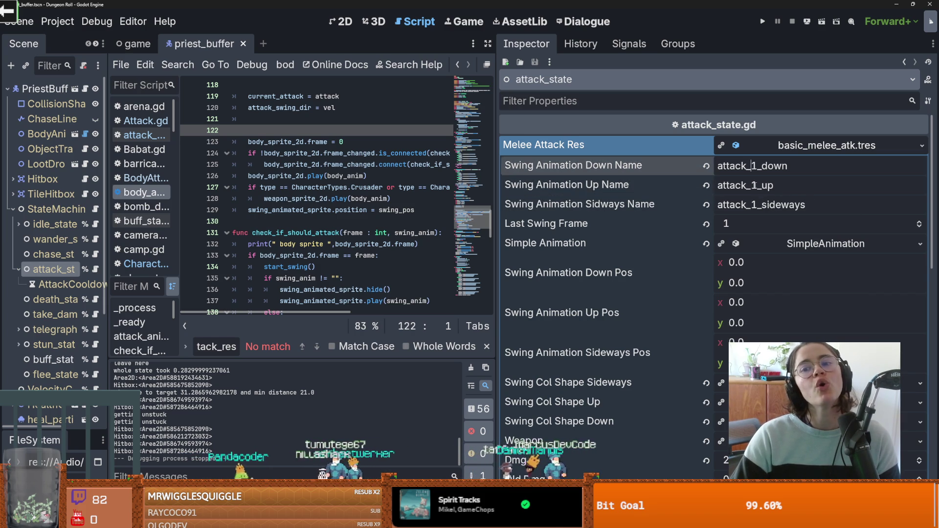
key("ctrl+s")
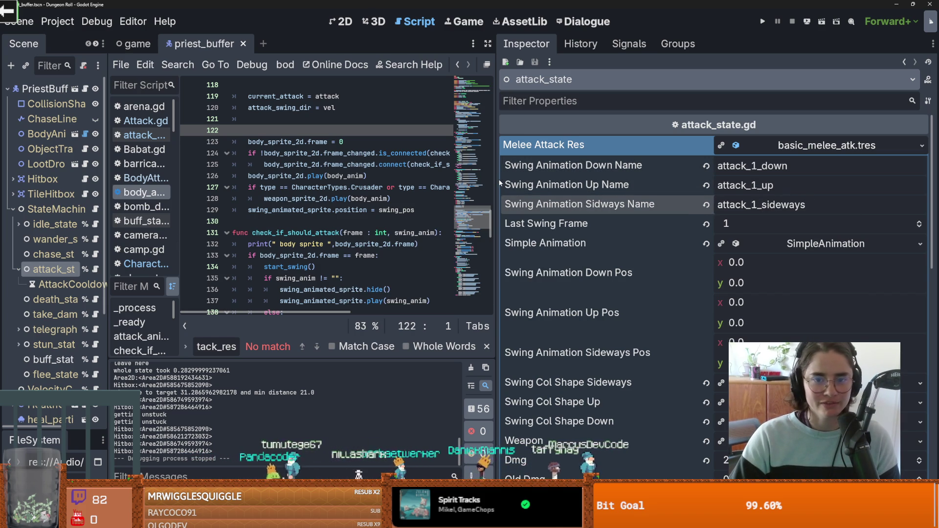
left_click_drag(495, 184, 666, 183)
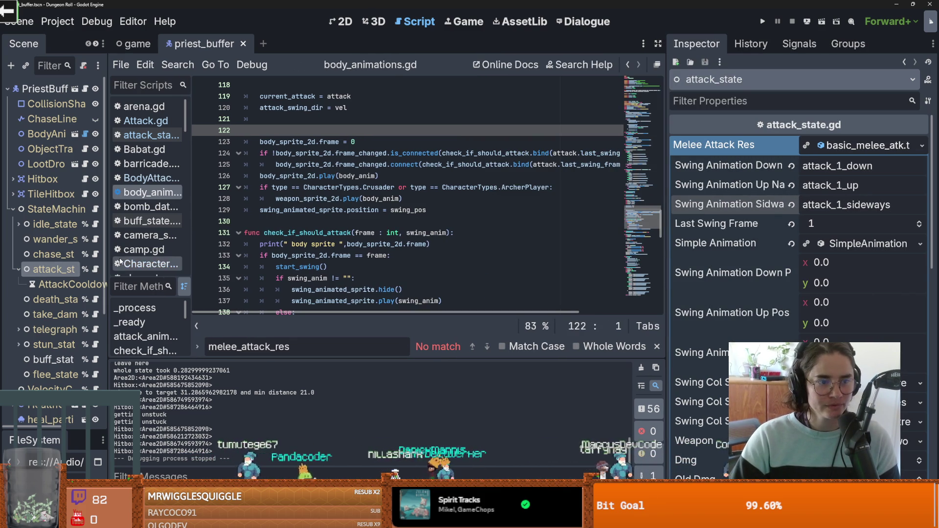
left_click_drag(108, 263, 207, 266)
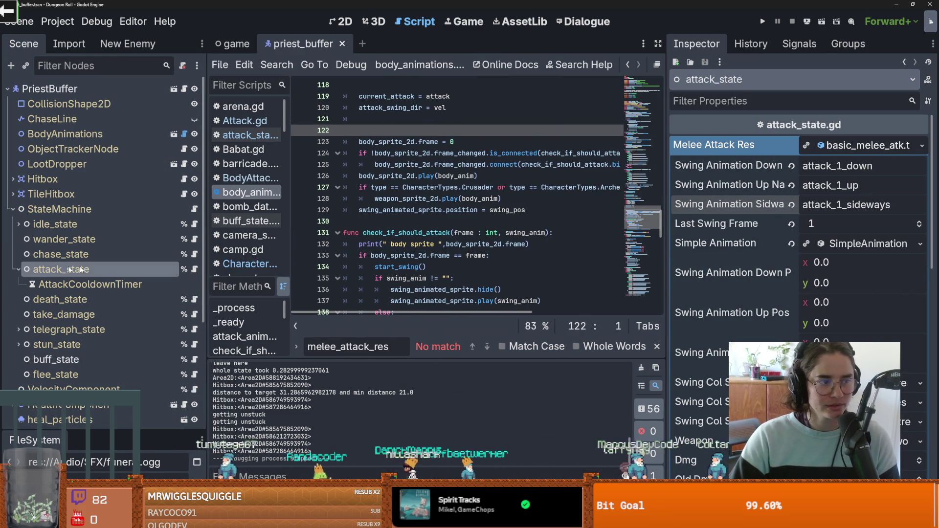
- Open BodyAttack.gd from the BodyAttack type on line 9 of attack_state's script
left_click(194, 269)
scroll(396, 165, "up", 20)
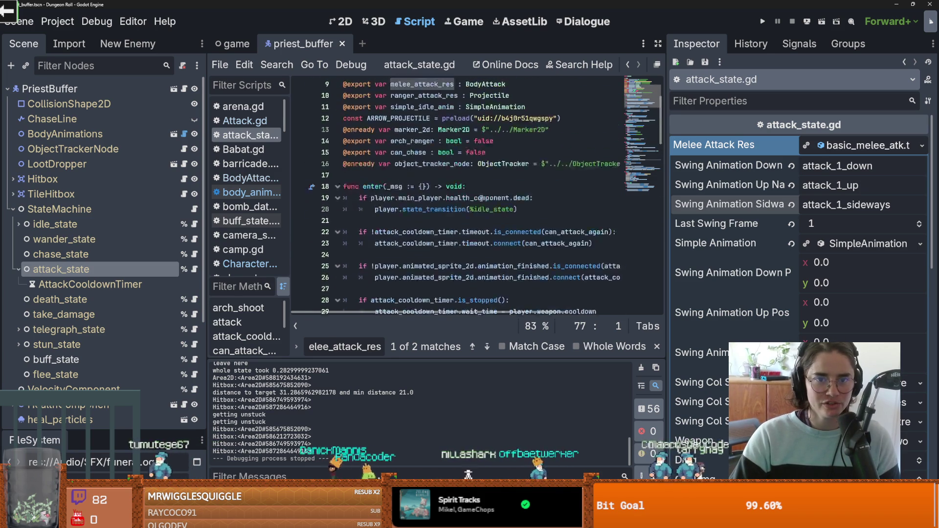
left_click(486, 167, "ctrl")
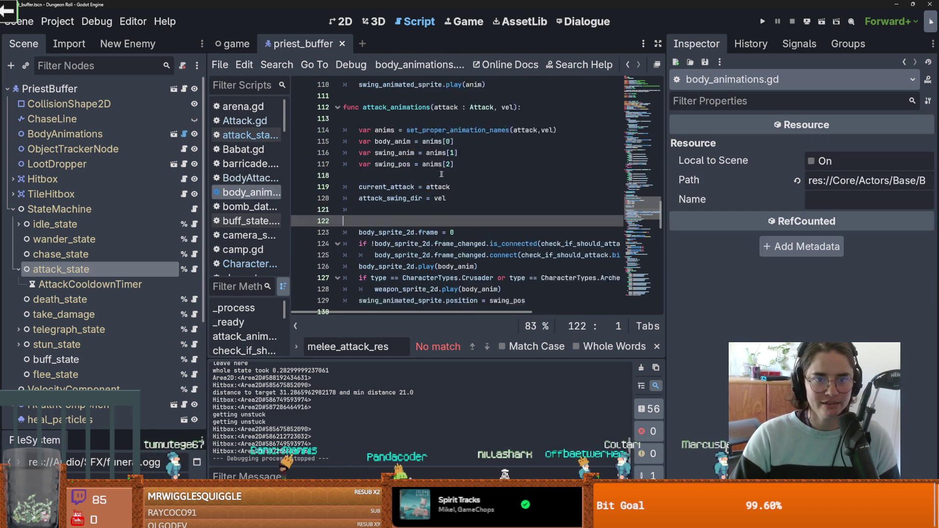
left_click(194, 269)
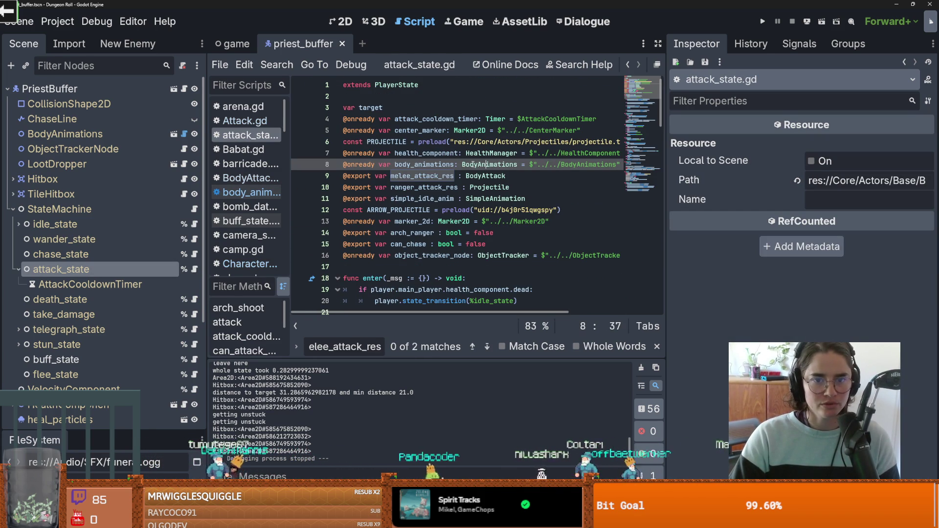
left_click(470, 164, "ctrl")
scroll(458, 201, "up", 4)
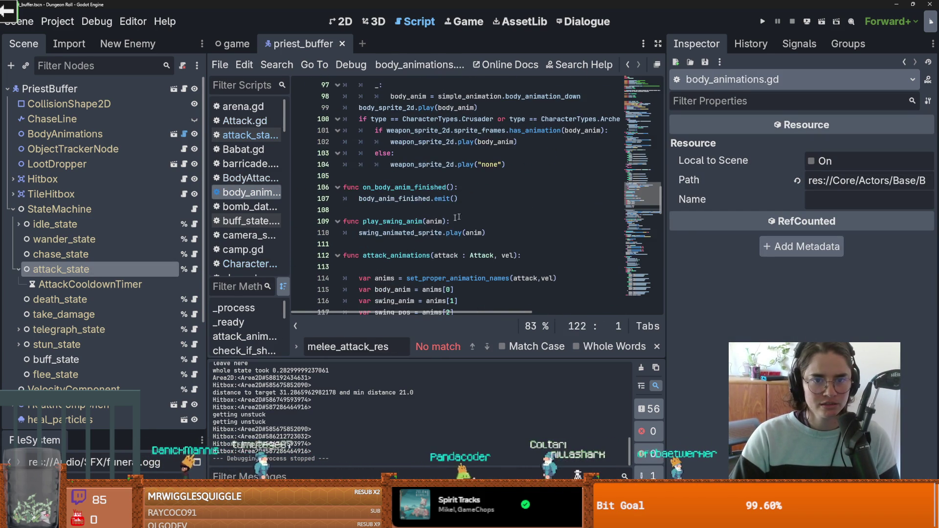
left_click(191, 270)
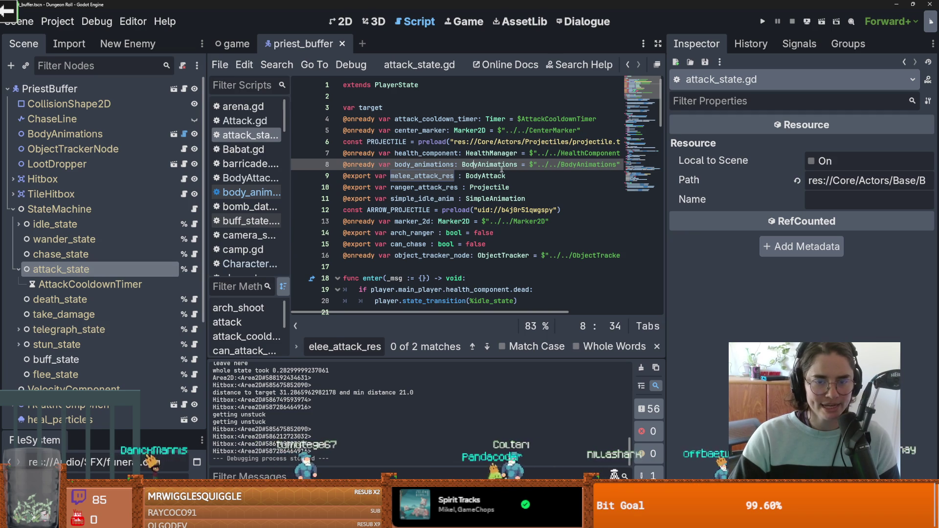
left_click(479, 177, "ctrl")
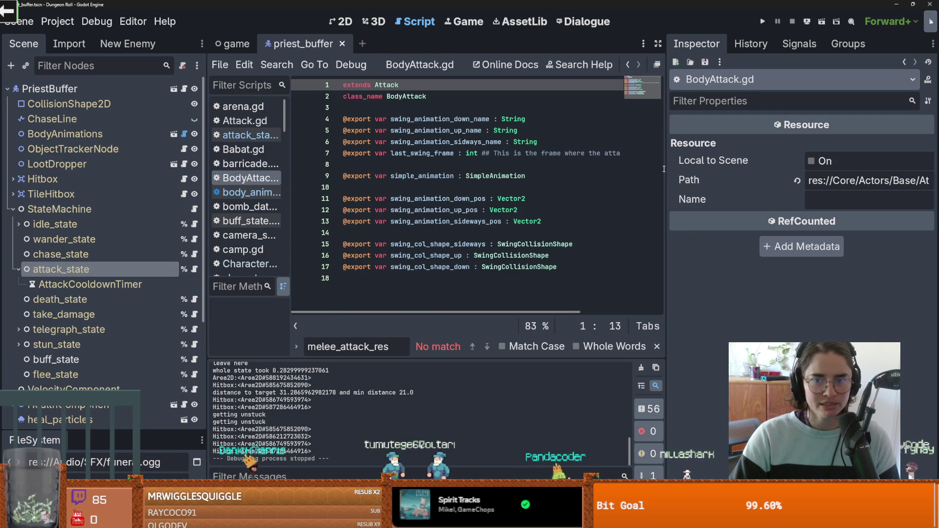
- Widen the script editor, add 'this is for the weapon animated sprite' on line 4, and save
left_click(563, 165)
left_click_drag(666, 169, 836, 169)
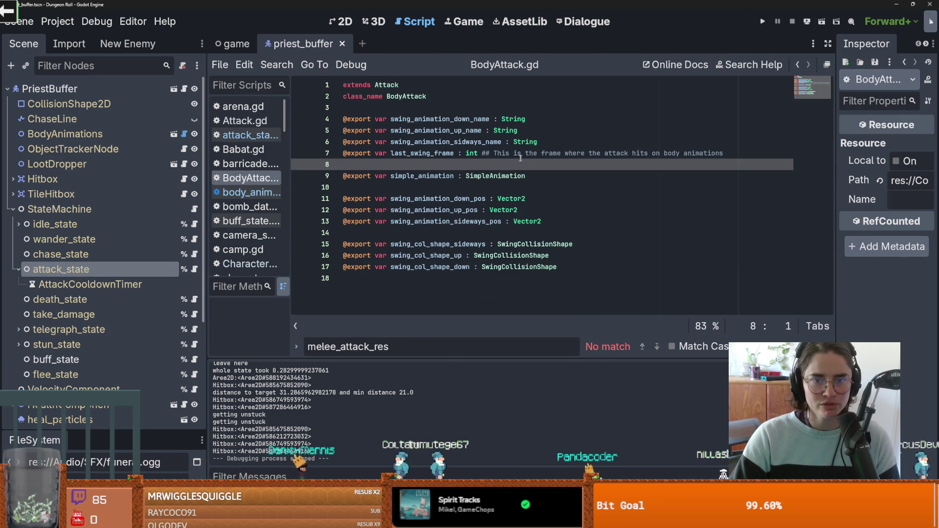
left_click(491, 153)
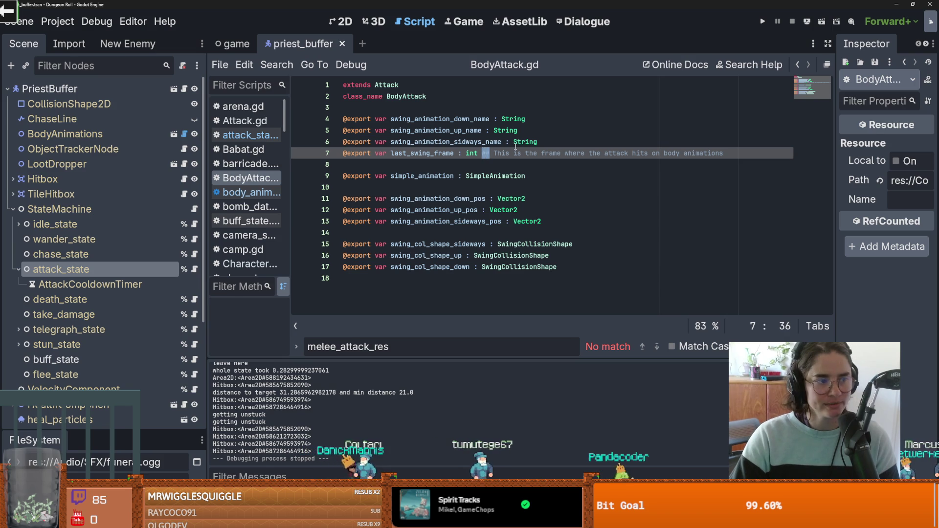
left_click(542, 117)
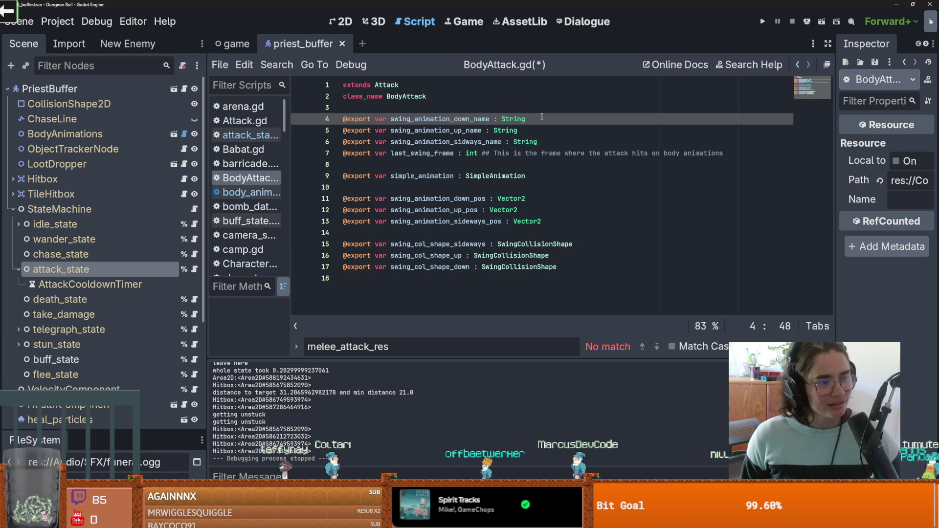
key("ctrl+s")
- Copy the weapon-sprite comment onto the line 5 and 6 swing animation exports and save
left_click(537, 142)
left_click(534, 122)
type("## this is for the weapon animated sprite")
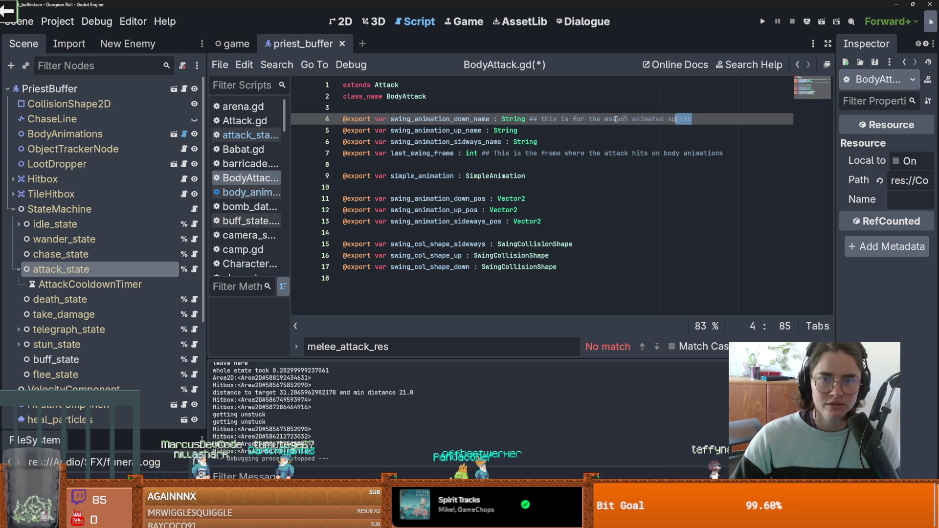
left_click_drag(616, 119, 529, 121)
key("ctrl+c")
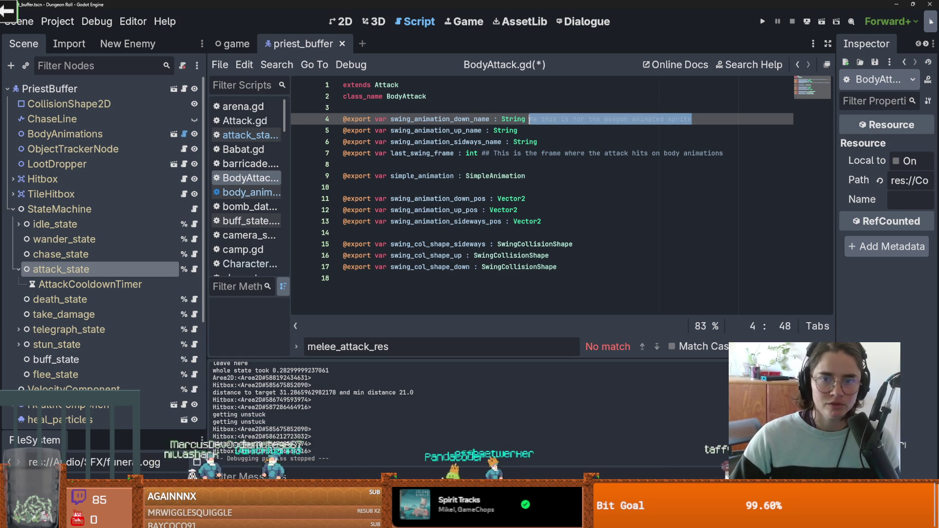
left_click(529, 131)
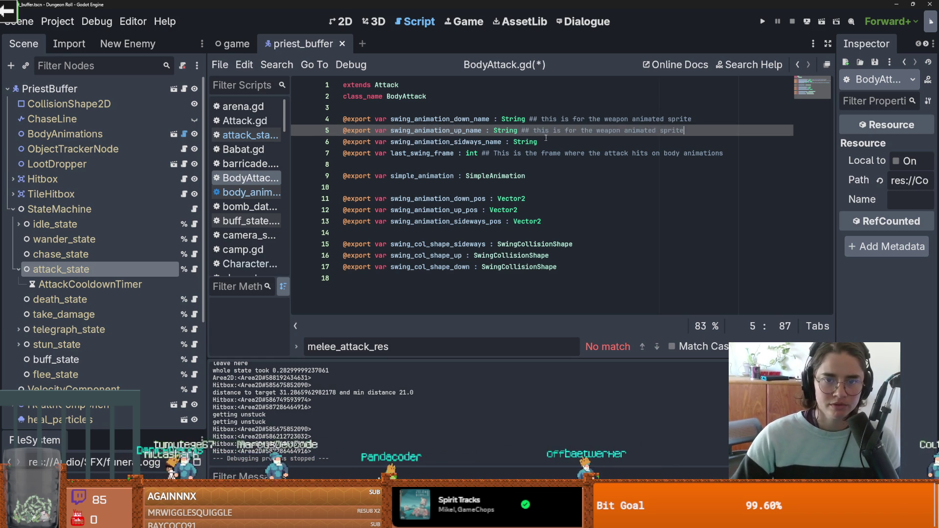
key("ctrl+v")
key("Down")
key("ctrl+v")
key("ctrl+s")
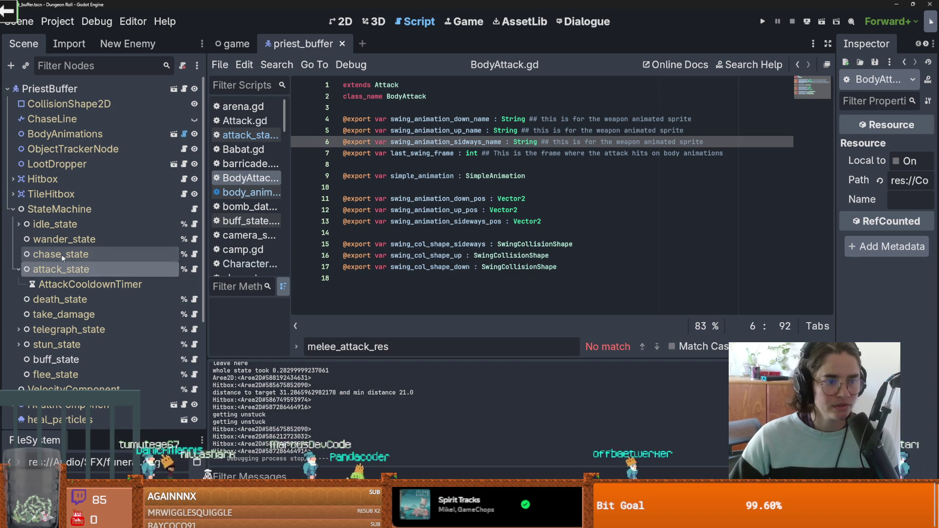
left_click_drag(837, 201, 571, 190)
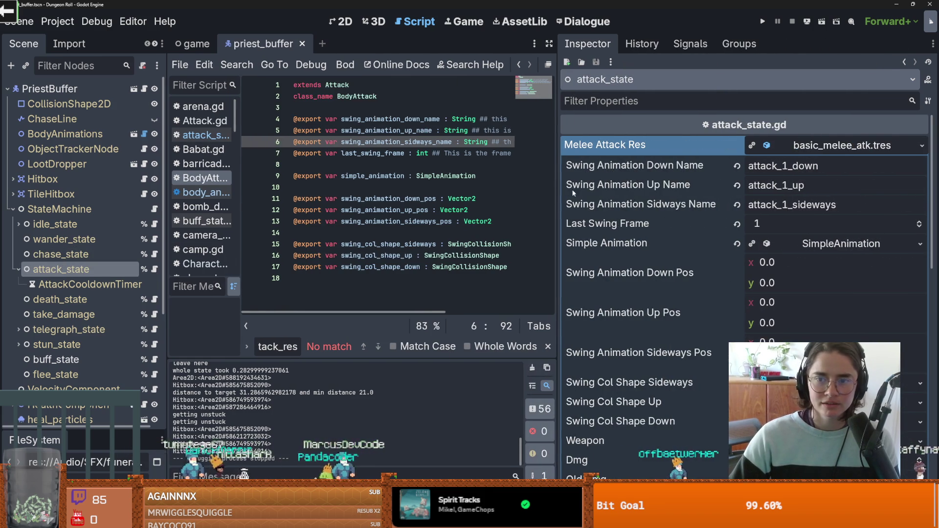
- Check the exported property tooltips, restore the code editor width, save, and reopen attack_state.gd
mouse_move(603, 167)
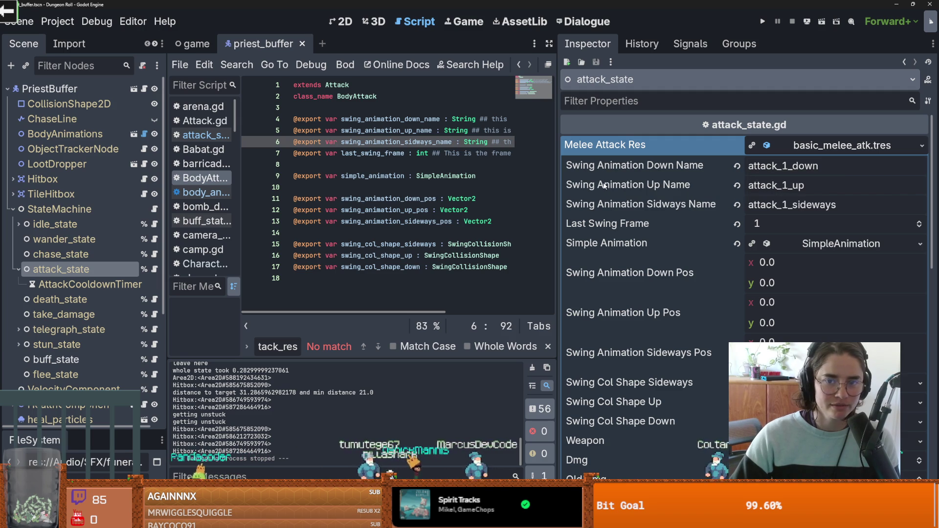
mouse_move(604, 186)
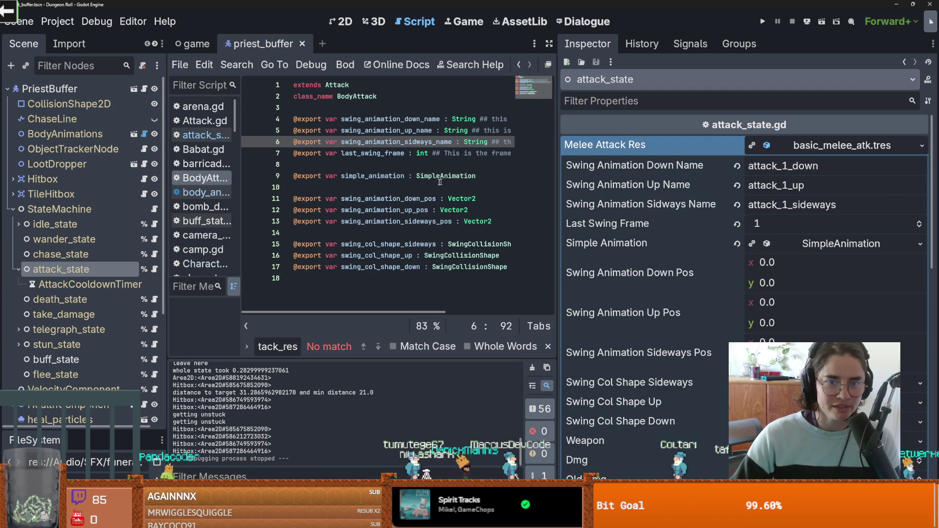
left_click(361, 175)
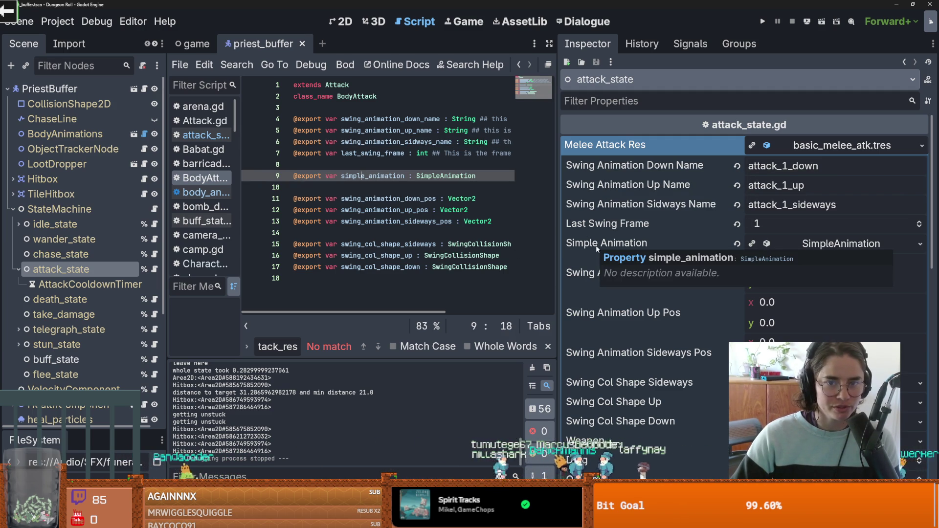
left_click(487, 175)
left_click_drag(558, 181, 795, 181)
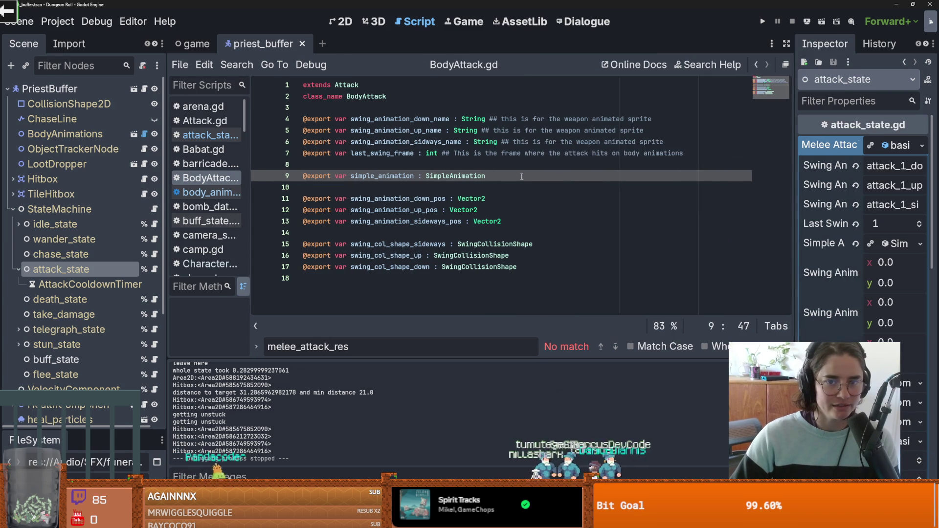
key("ctrl+s")
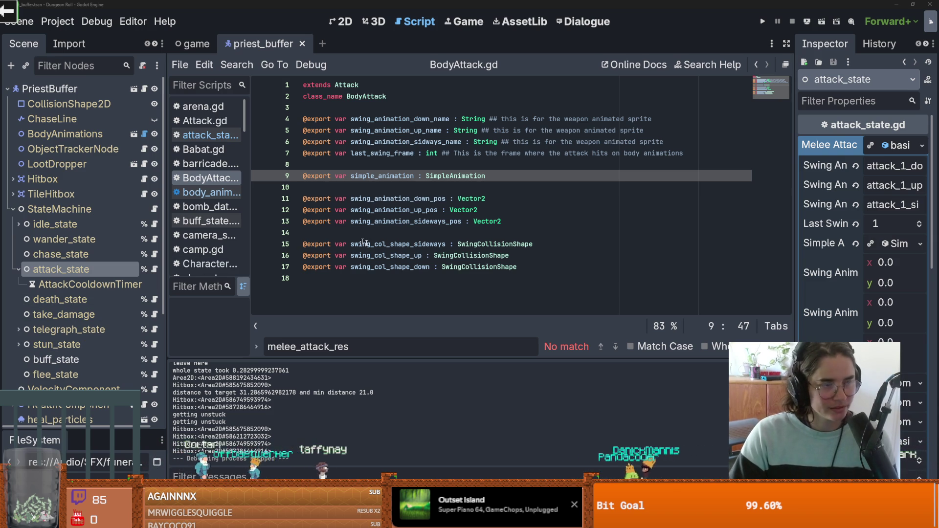
left_click(367, 209)
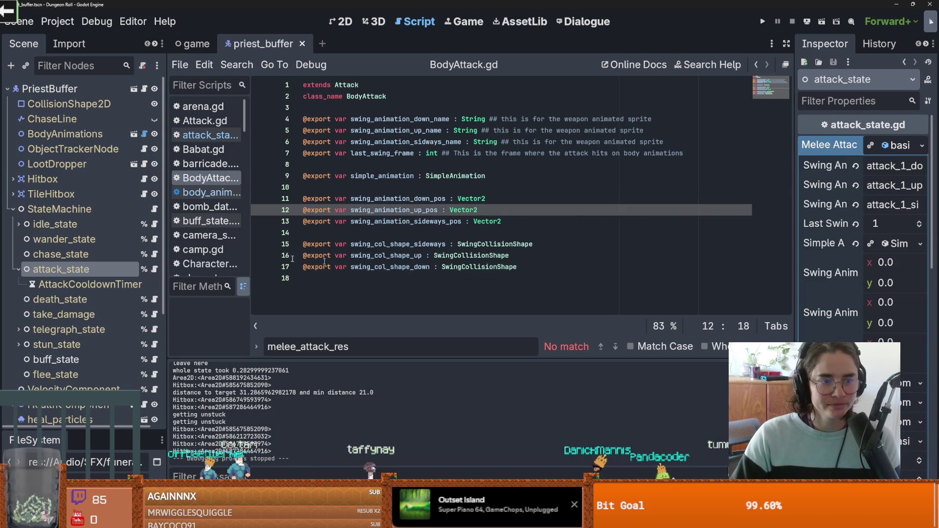
left_click(155, 269)
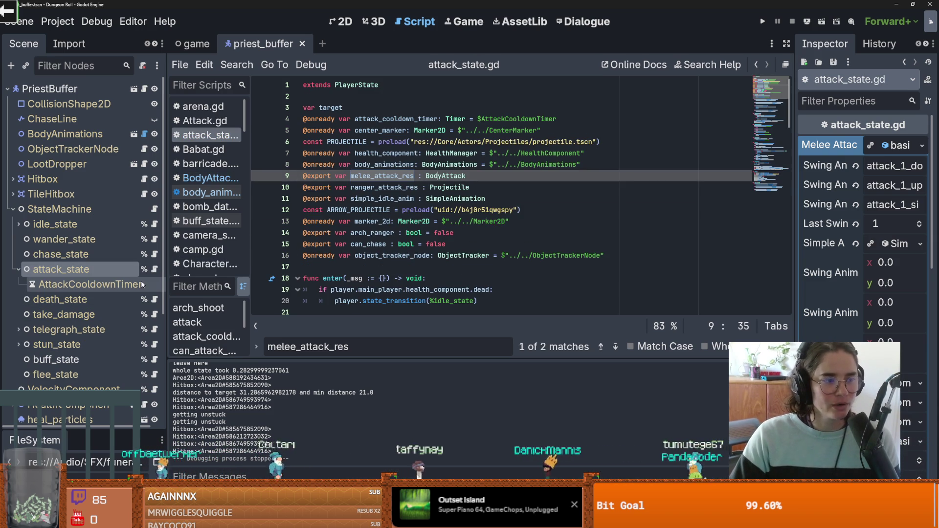
- Collapse attack_state's children in the Scene dock, save the scene, and widen the scene tree
left_click_drag(167, 277, 199, 278)
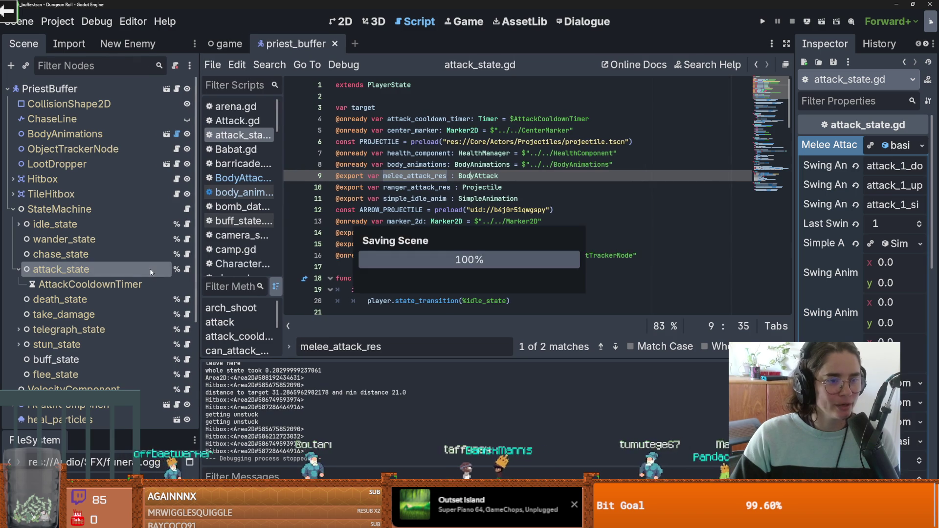
left_click(20, 270)
key("ctrl+s")
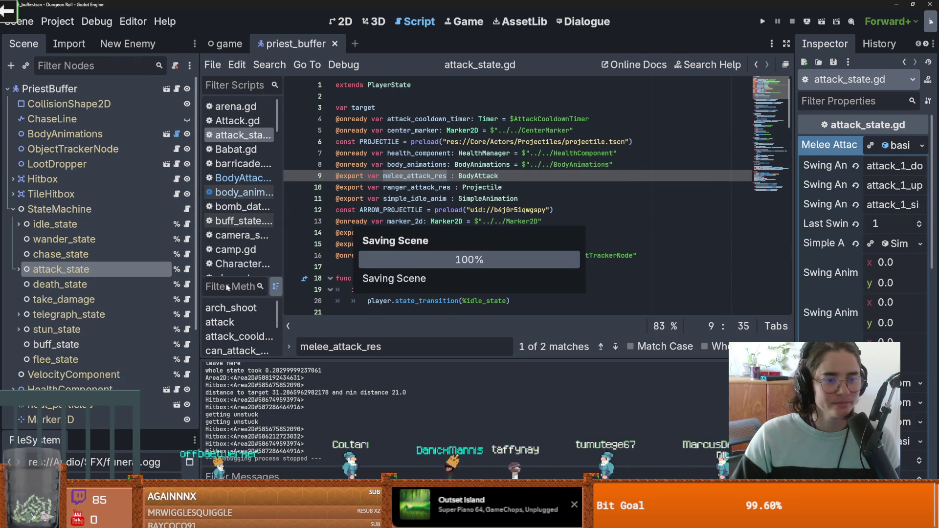
left_click_drag(200, 287, 217, 287)
left_click(59, 209)
left_click(158, 269)
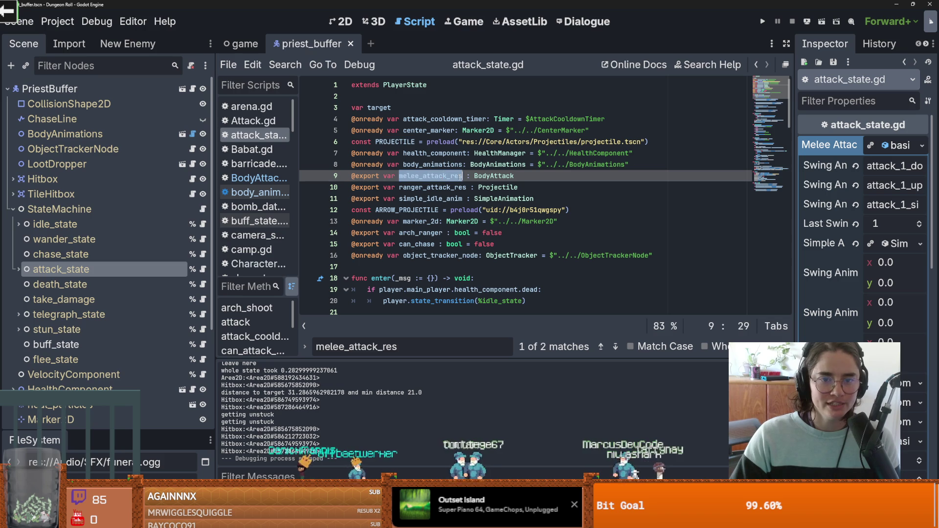
- Open EnemyCharacter.gd at its empty buff() via priest_buffer.gd's EnemyCharacter reference
double_click(495, 176)
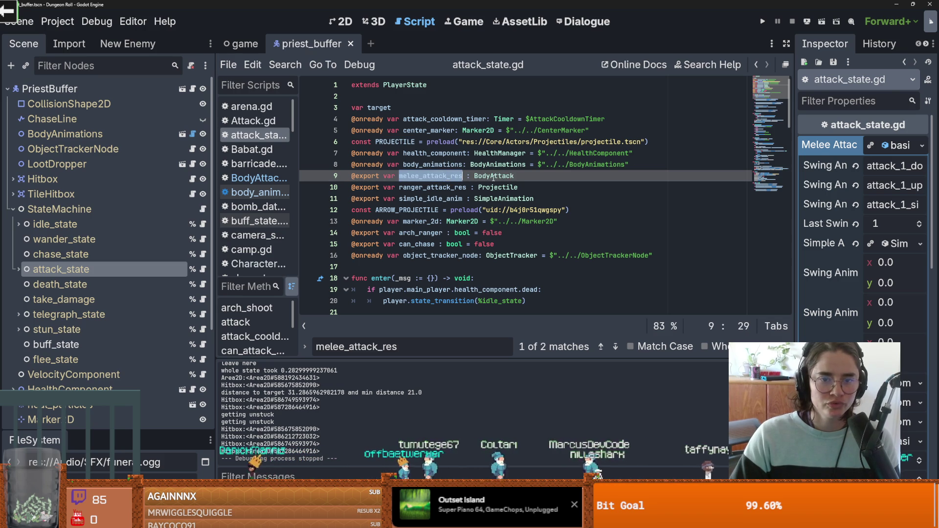
left_click(489, 178, "ctrl")
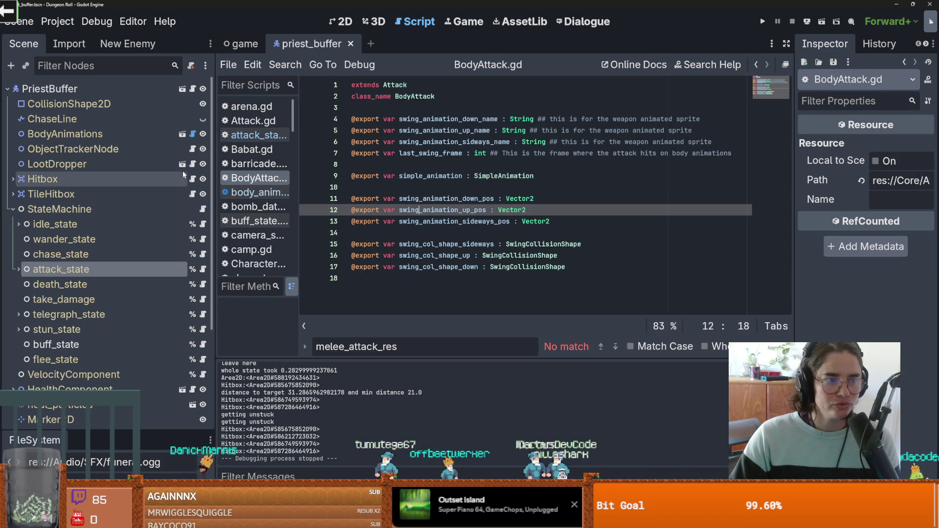
left_click(193, 89)
scroll(399, 227, "down", 2)
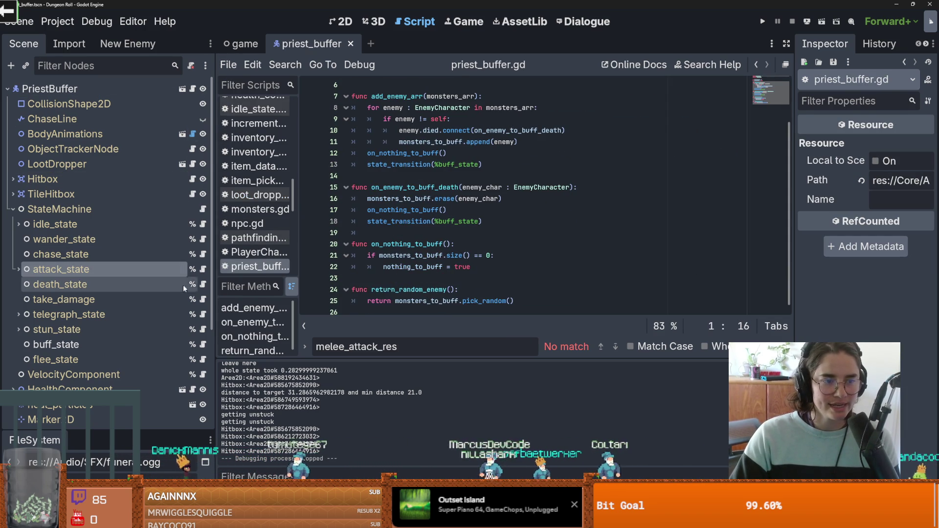
left_click(203, 270)
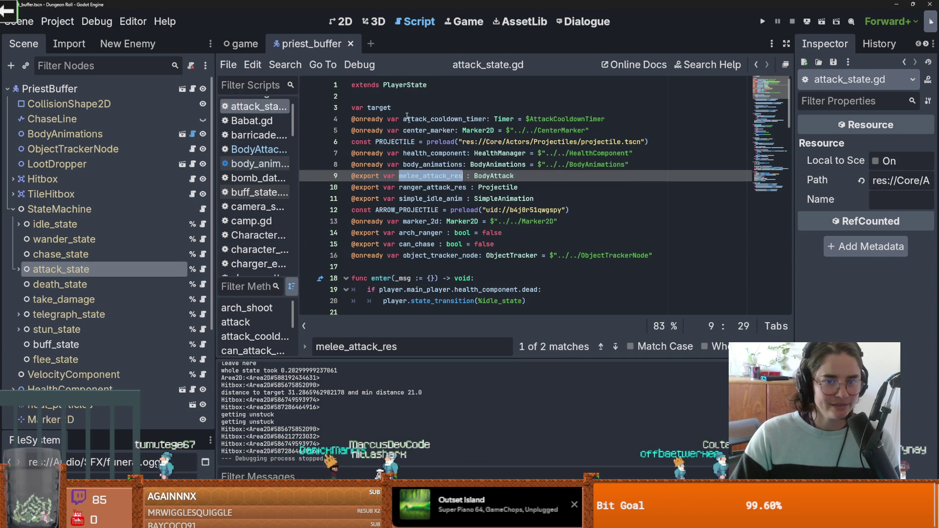
left_click(193, 88)
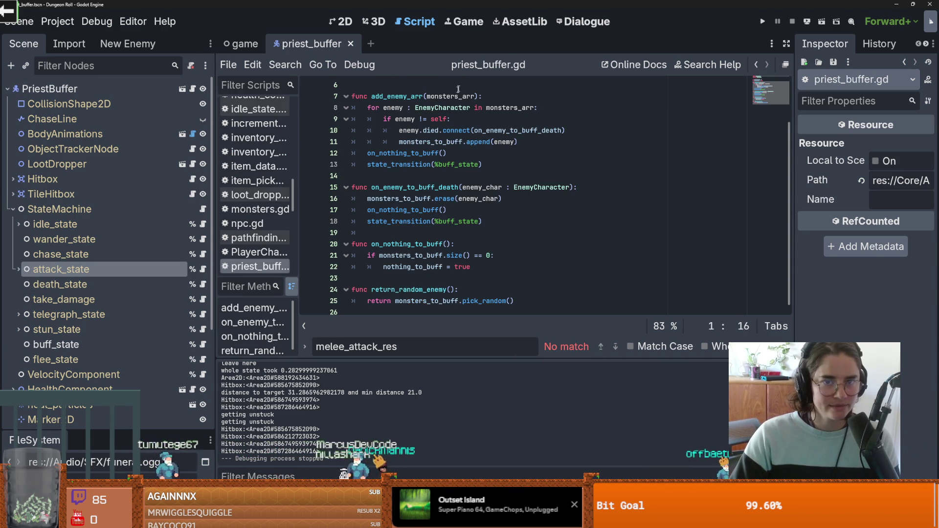
scroll(452, 104, "up", 2)
left_click(416, 87, "ctrl")
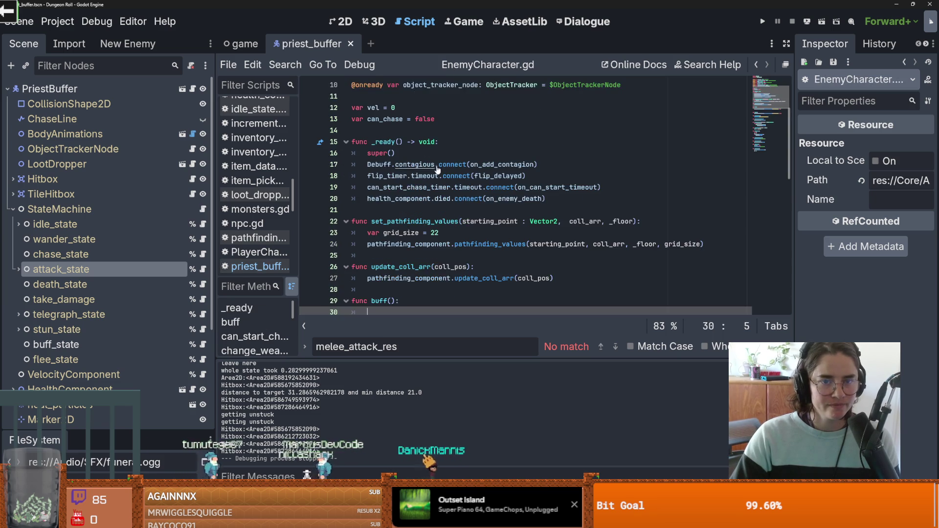
- Begin buff() with var attack_res referencing the attack_state node
scroll(431, 167, "down", 2)
type("i")
key("BackSpace")
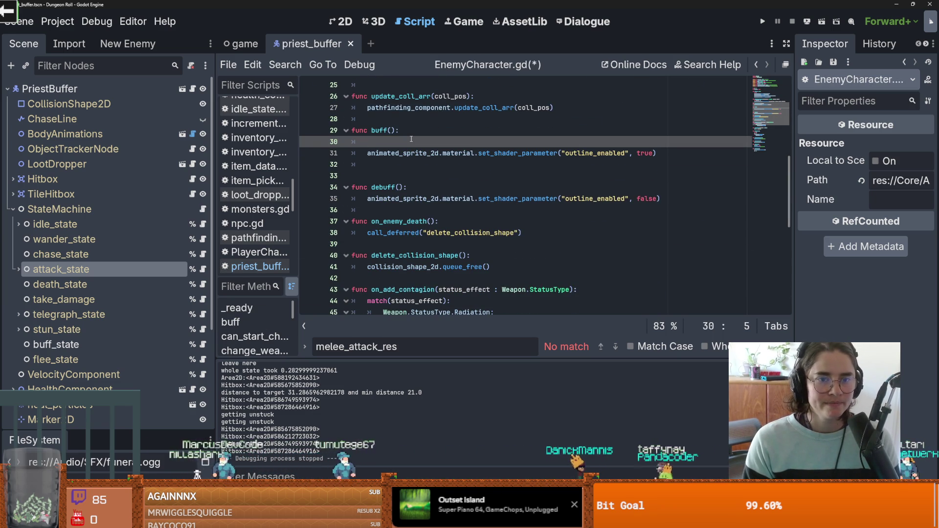
type("var attack_res = ")
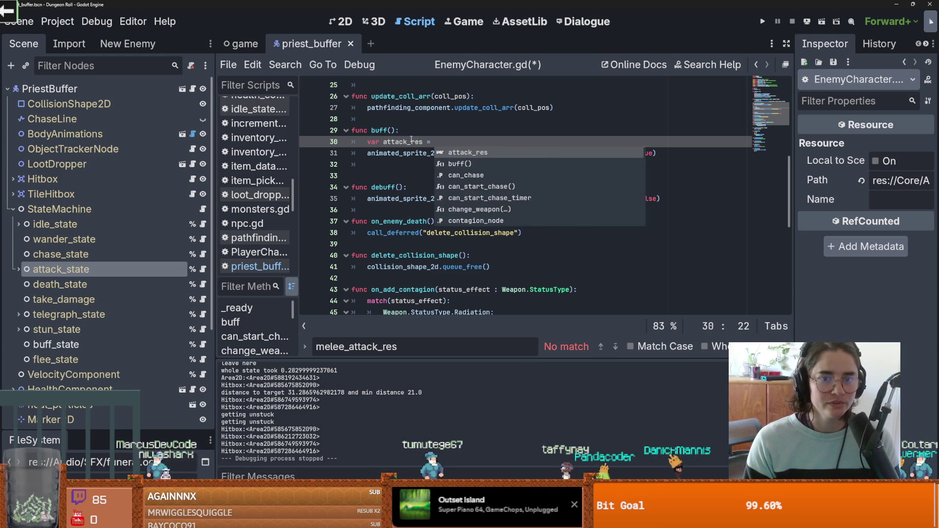
type("$")
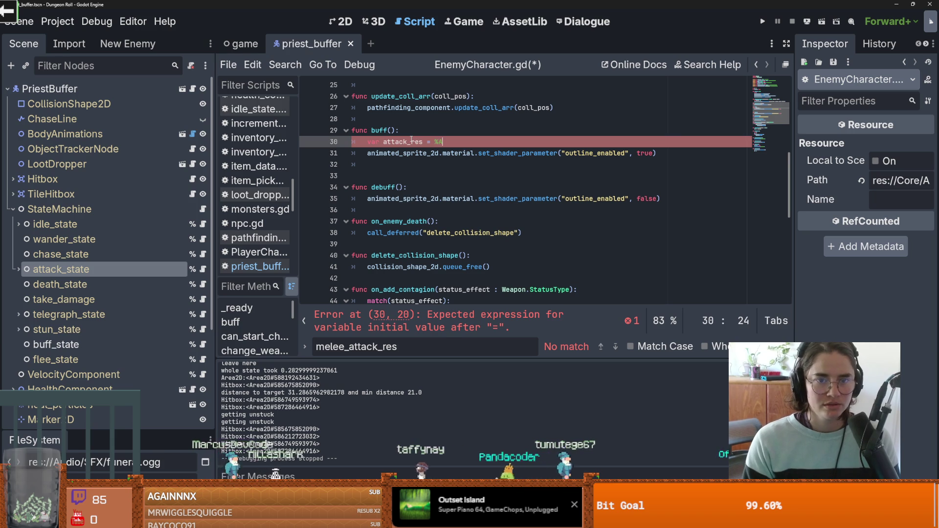
key("ctrl+space")
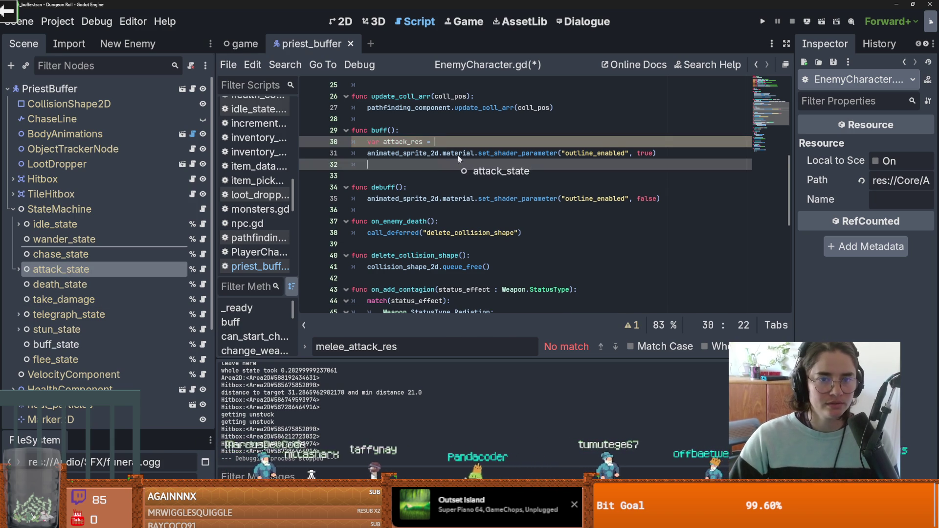
key("Return")
left_click(203, 270)
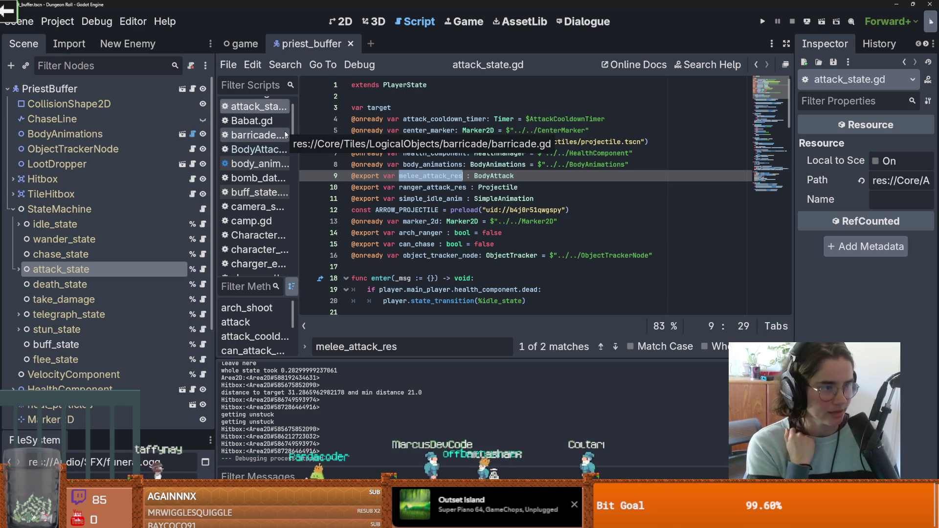
left_click(192, 89)
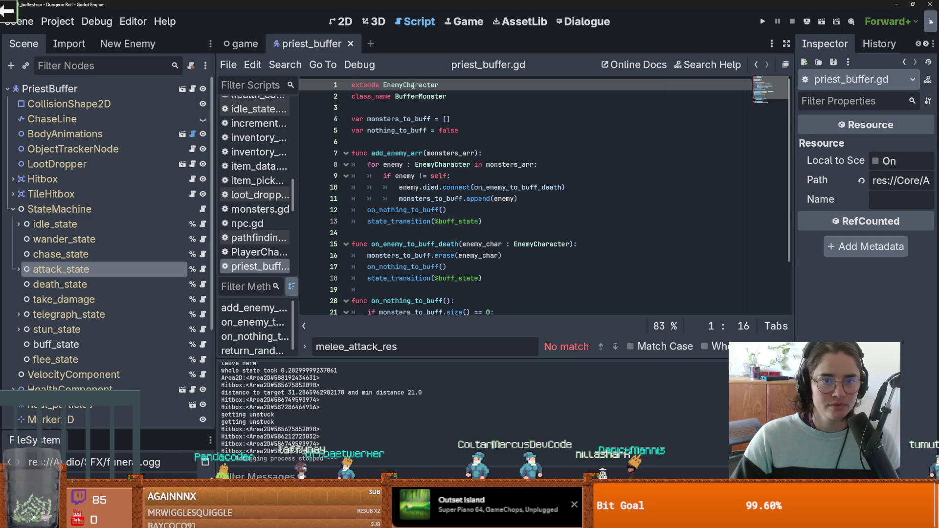
left_click(406, 85, "ctrl")
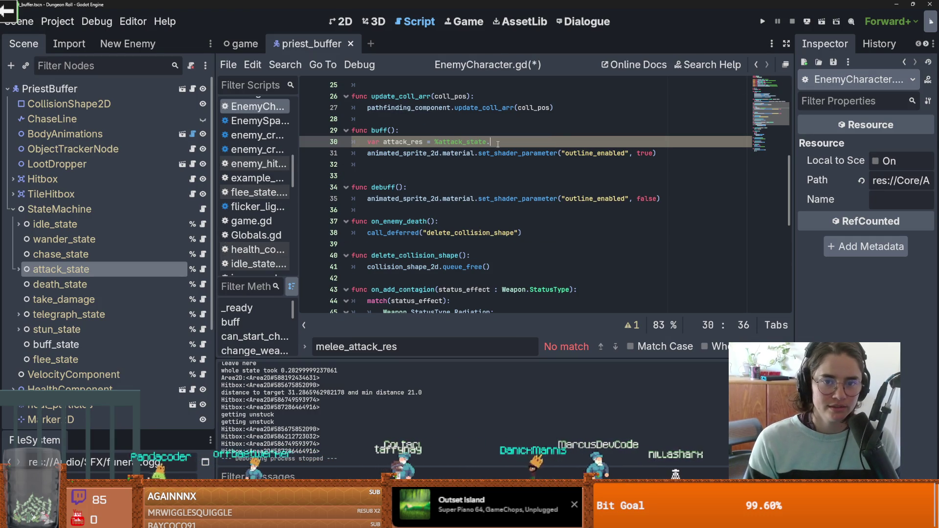
- Complete it as attack_res : BodyAttack = %attack_state.melee_attack_res and open an if attack_res: block
type("melee_attack_res")
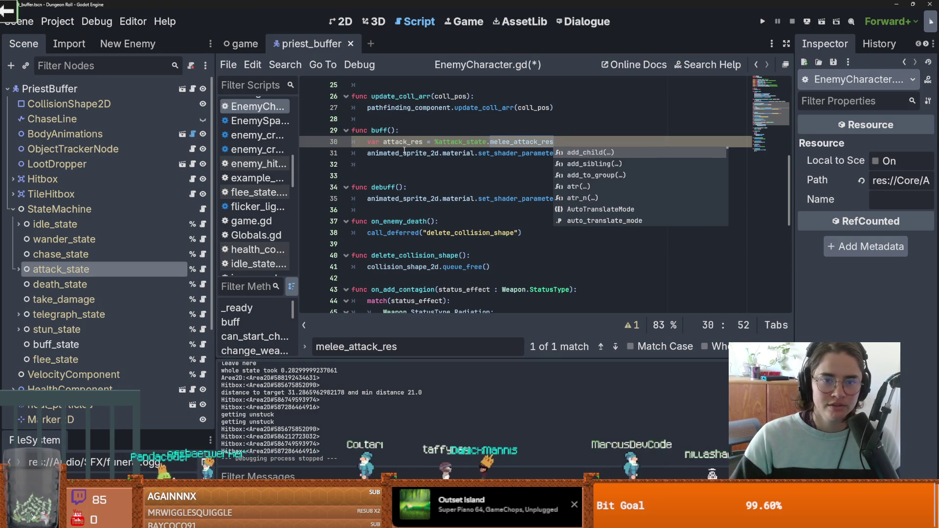
type(".")
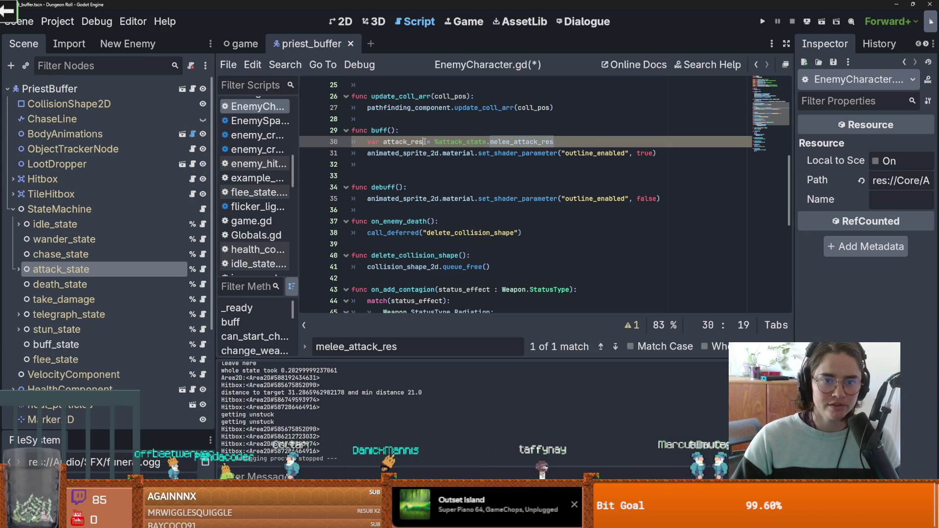
type("Bosy")
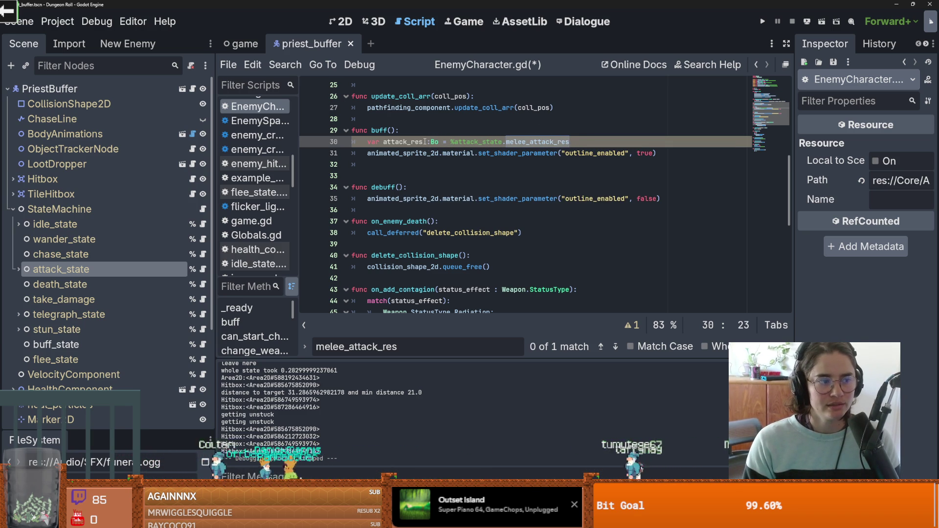
type("A")
key("Down")
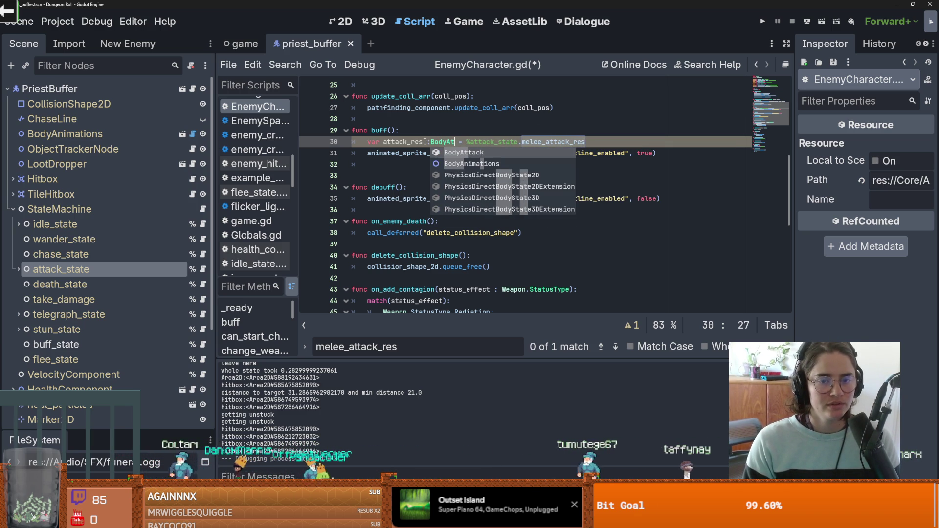
key("Return")
left_click(620, 144)
key("Return")
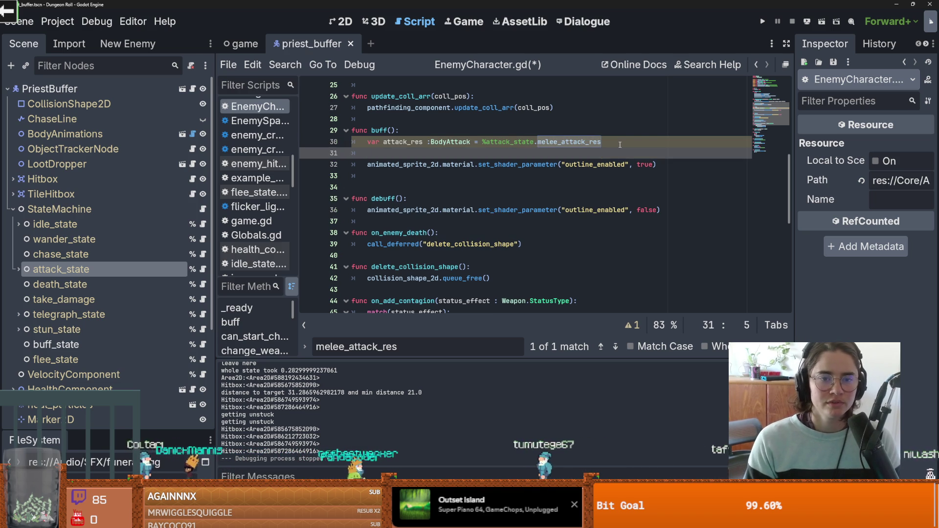
type("if att")
key("Return")
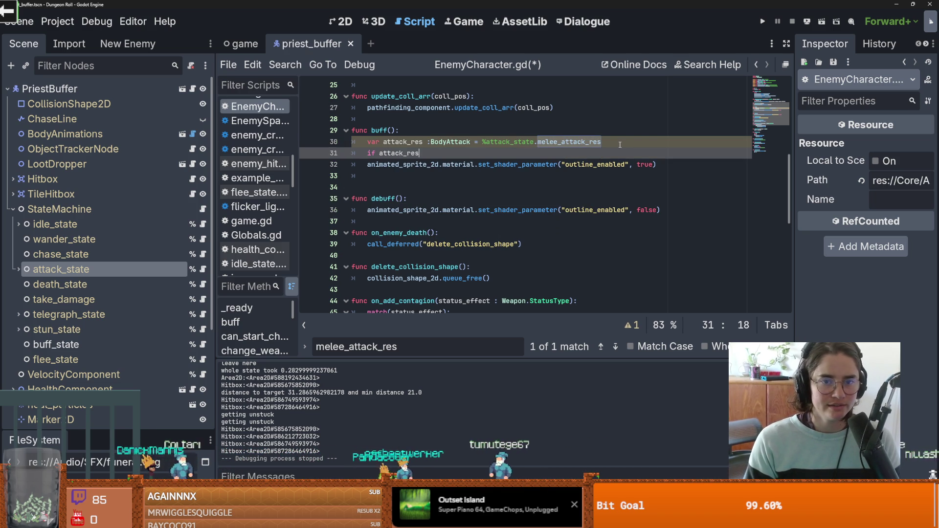
type(":")
key("Return")
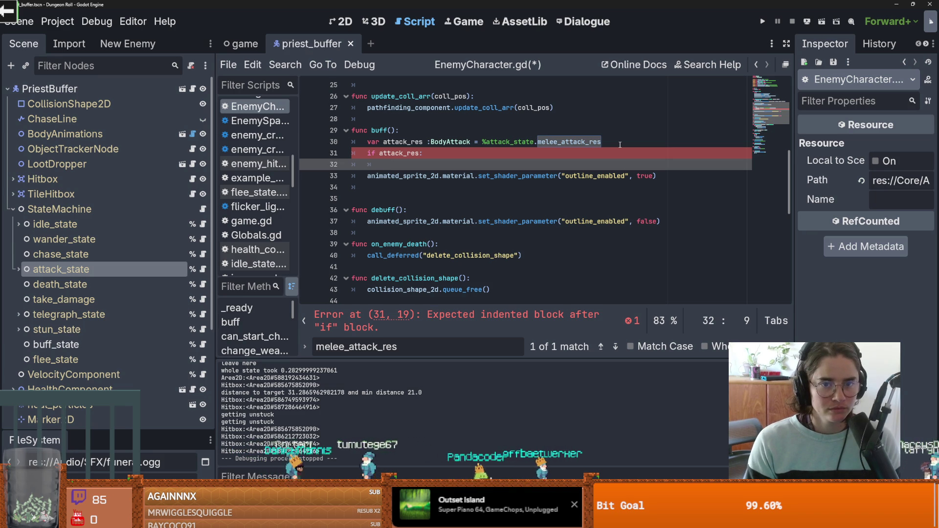
- Write attack_res.dmg = attack_res.dmg + 1 inside the if block
type("attack_res")
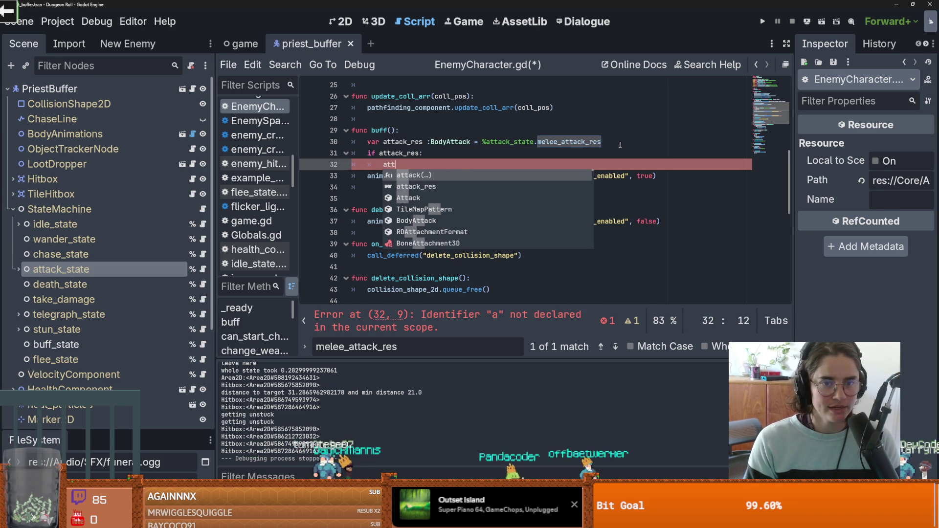
type(".dm")
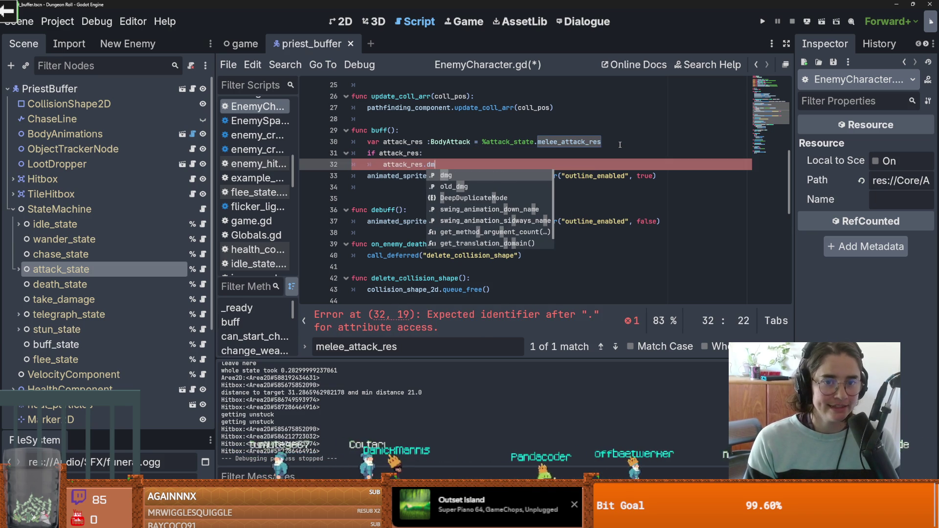
type("g = d")
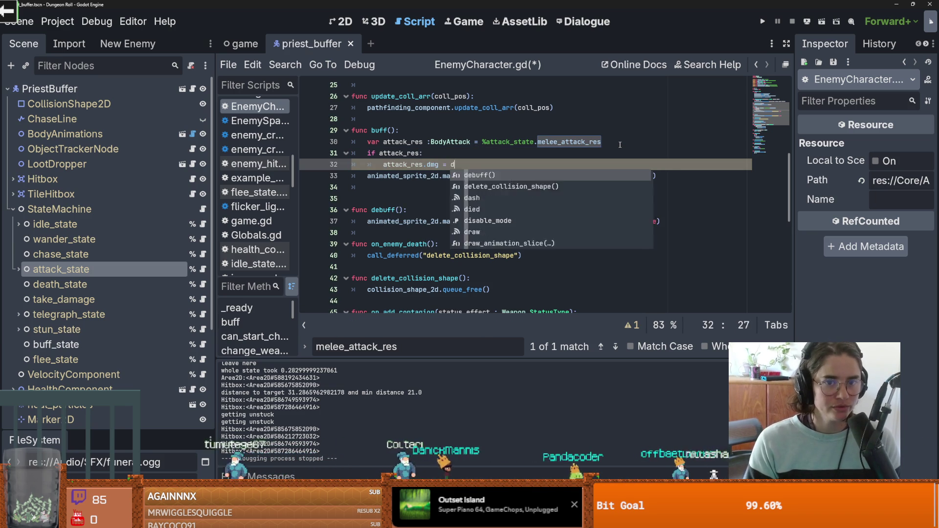
type("mg + 1")
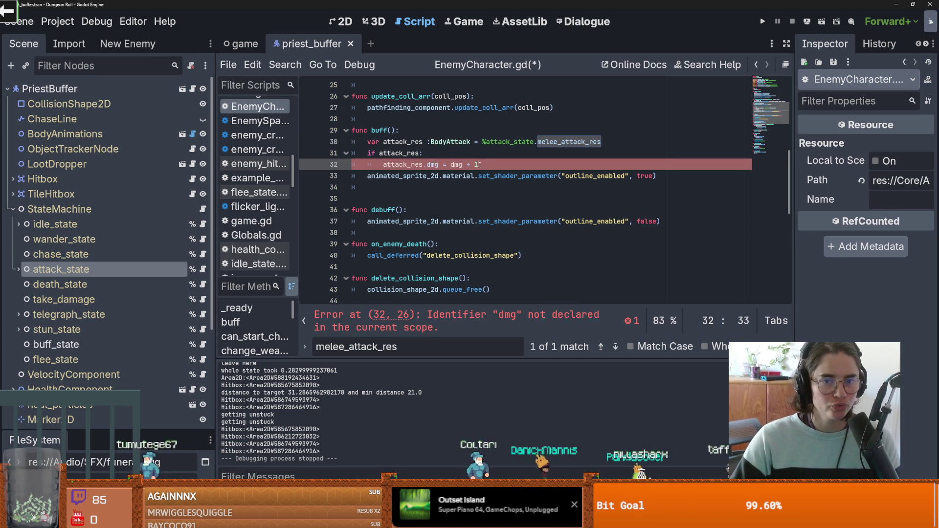
double_click(432, 165)
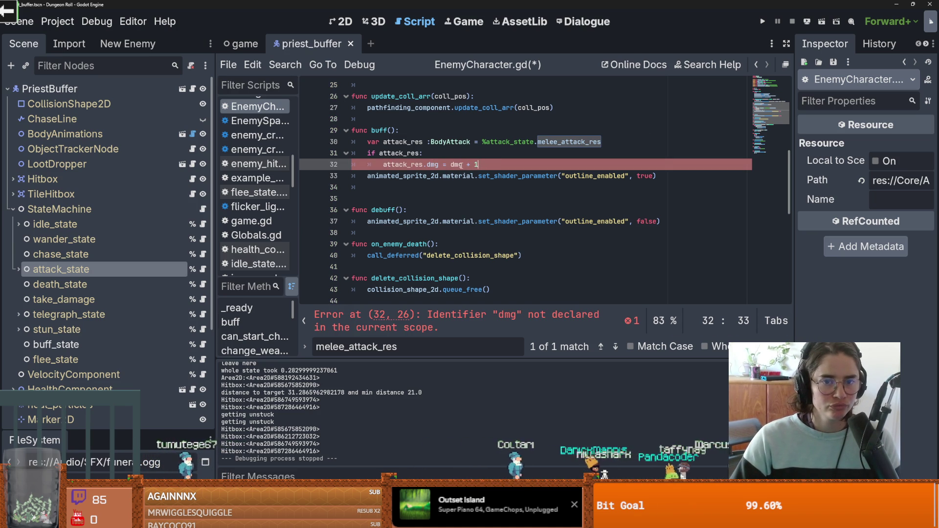
left_click_drag(439, 165, 383, 165)
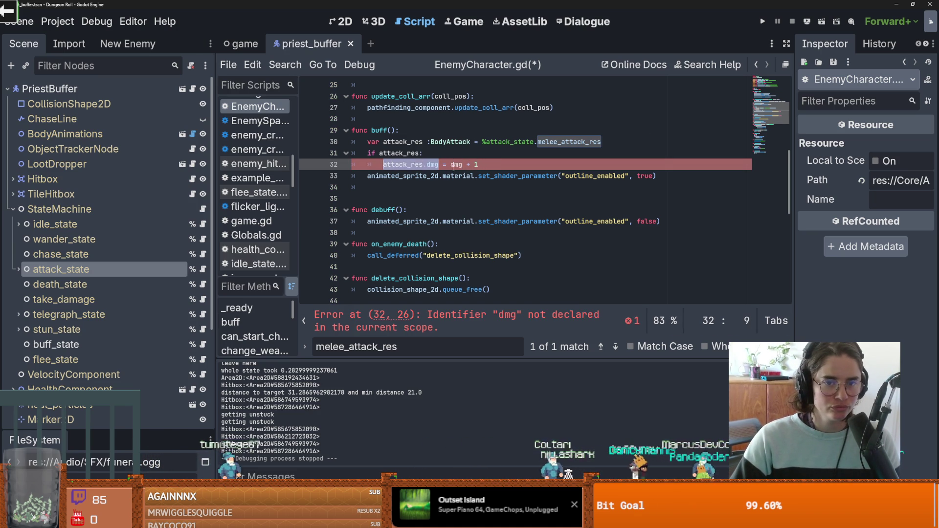
key("ctrl+c")
double_click(457, 165)
key("ctrl+v")
left_click_drag(523, 165, 368, 155)
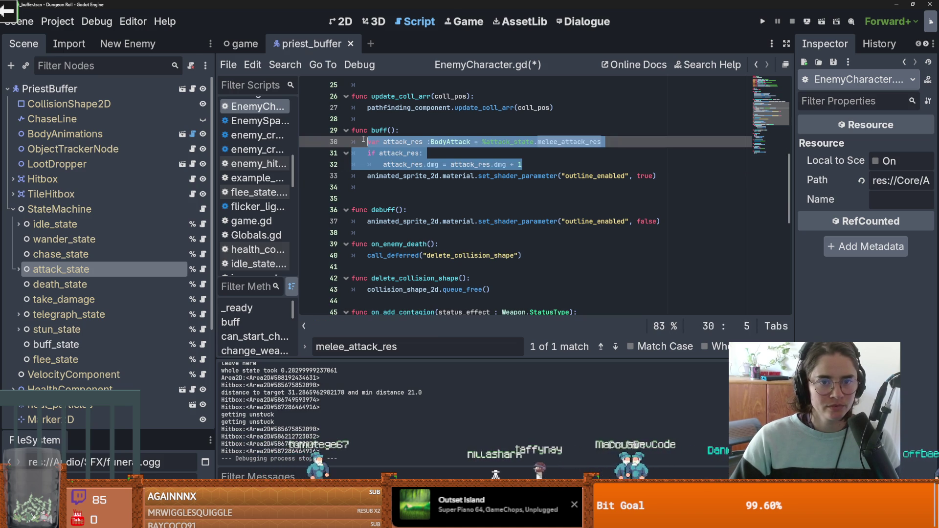
left_click(425, 210)
key("Return")
key("ctrl+v")
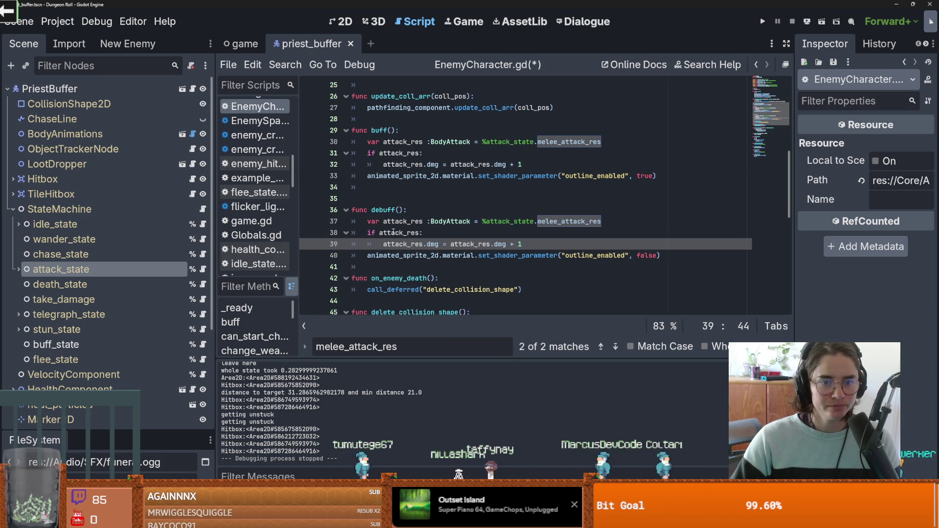
key("ctrl+z")
- Assign attack_res back to %attack_state.melee_attack_res on the next line
left_click(529, 166)
key("Return")
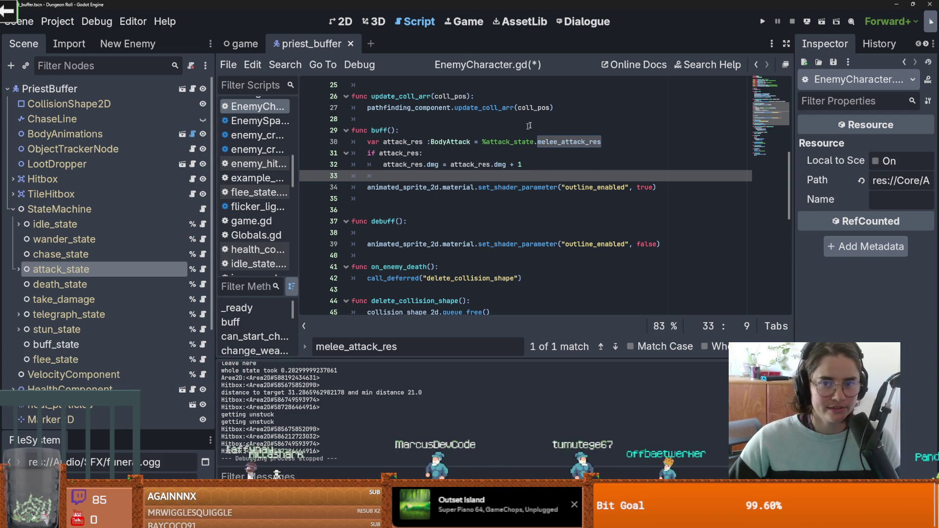
left_click_drag(601, 142, 480, 142)
key("ctrl+c")
left_click(439, 174)
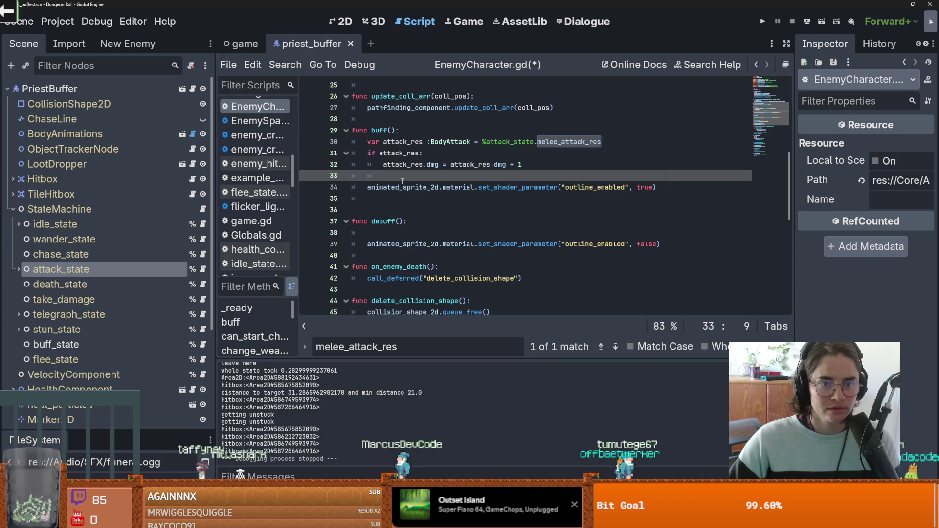
key("ctrl+v")
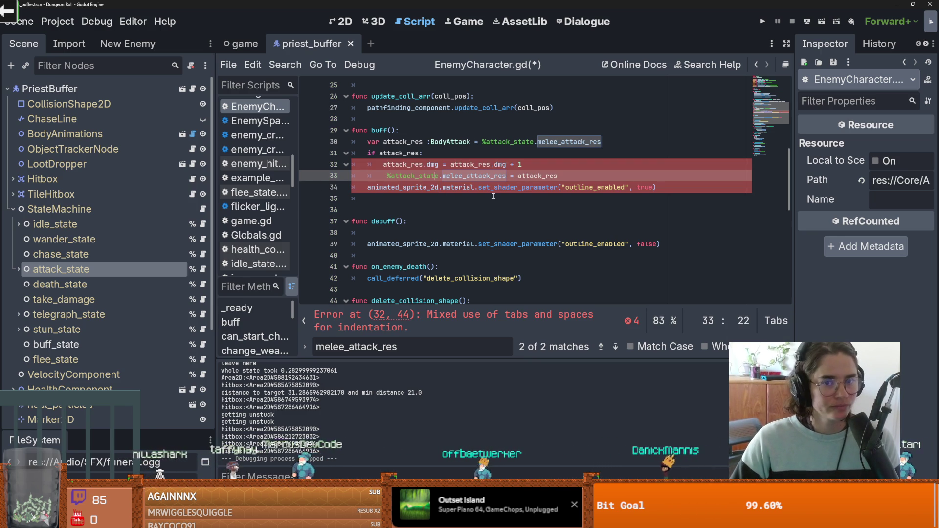
key("End")
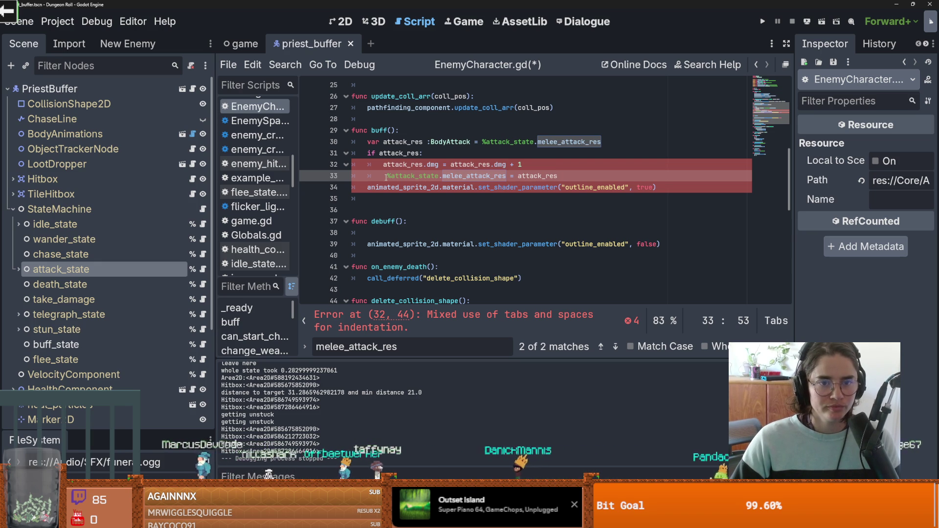
- Select buff()'s body lines and add blank space below buff() for a new function
left_click_drag(560, 178, 338, 153)
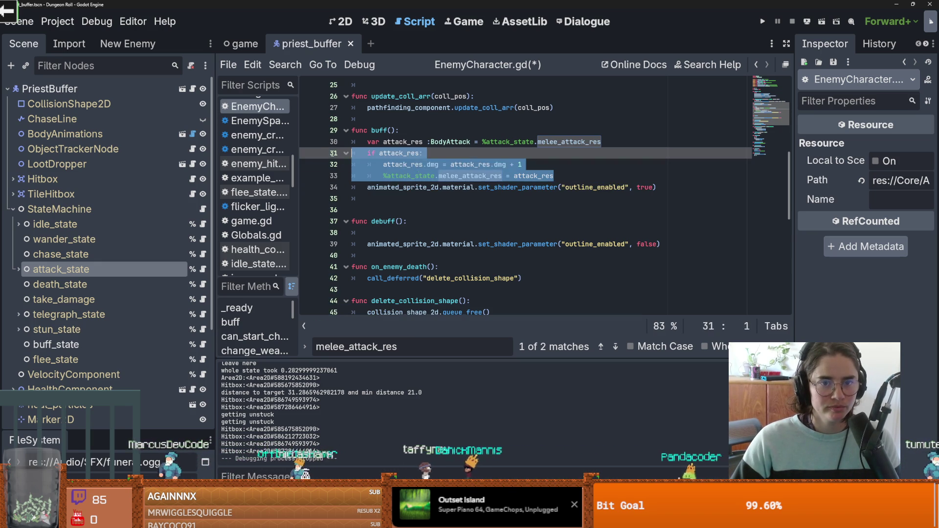
key("shift+Home")
key("shift+Up")
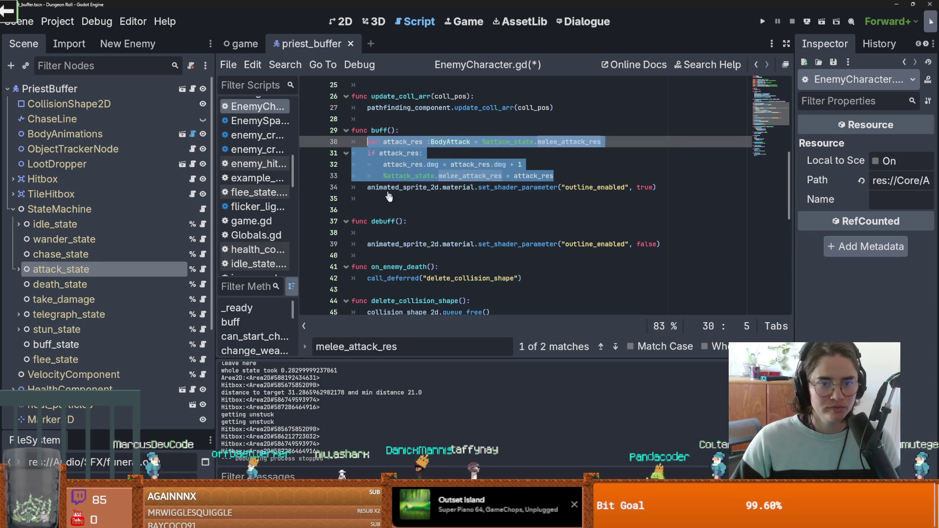
left_click(399, 231)
left_click(401, 213)
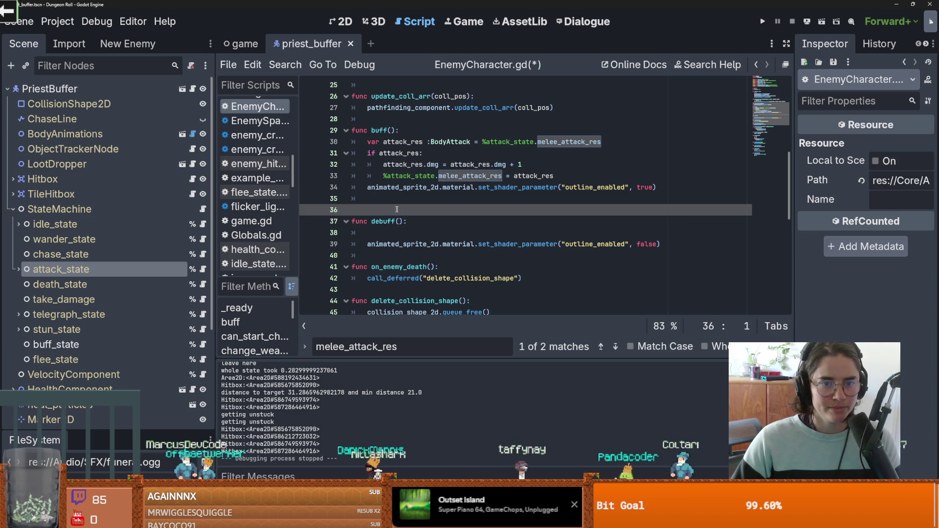
key("Return")
key("Up")
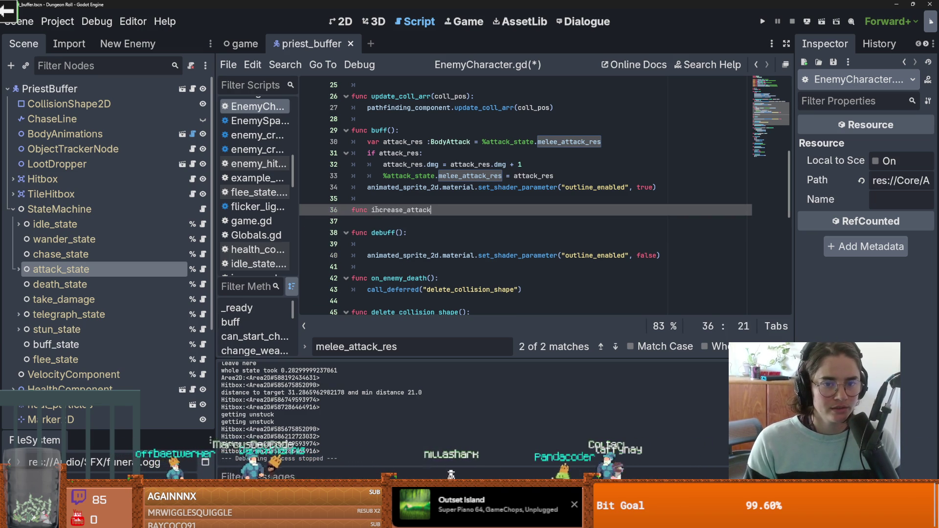
- Create increase_attack(inc : bool) and paste the copied buff body into it
type(":")
key("Return")
key("ctrl+v")
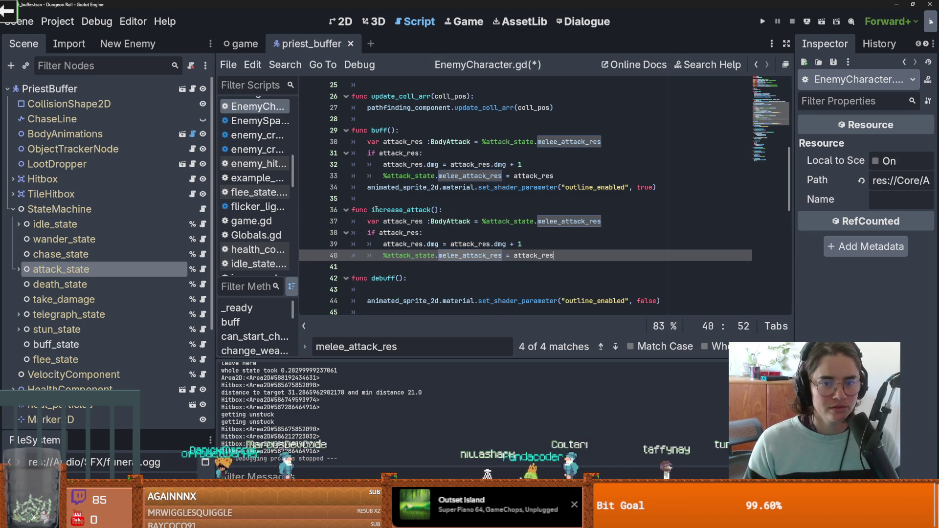
left_click(455, 212)
key("Return")
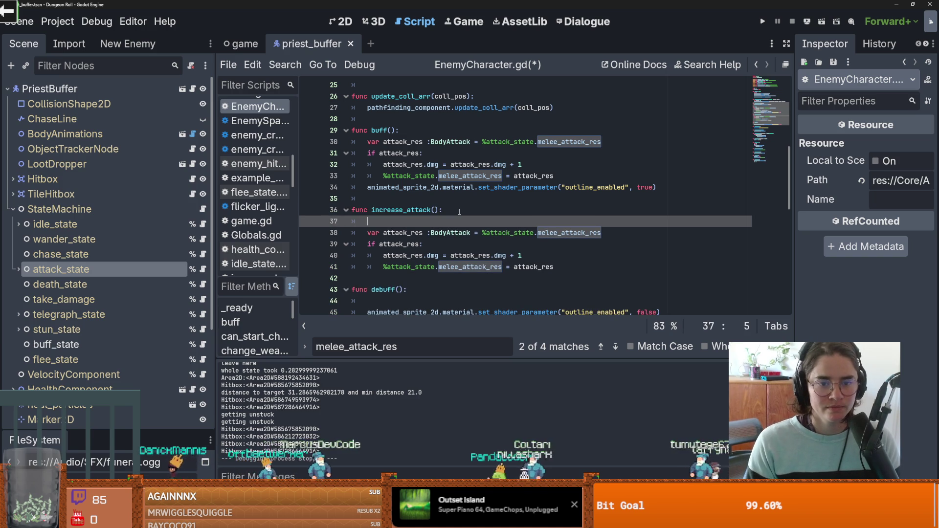
- Wrap the dmg increment inside an if inc: check
left_click(436, 210)
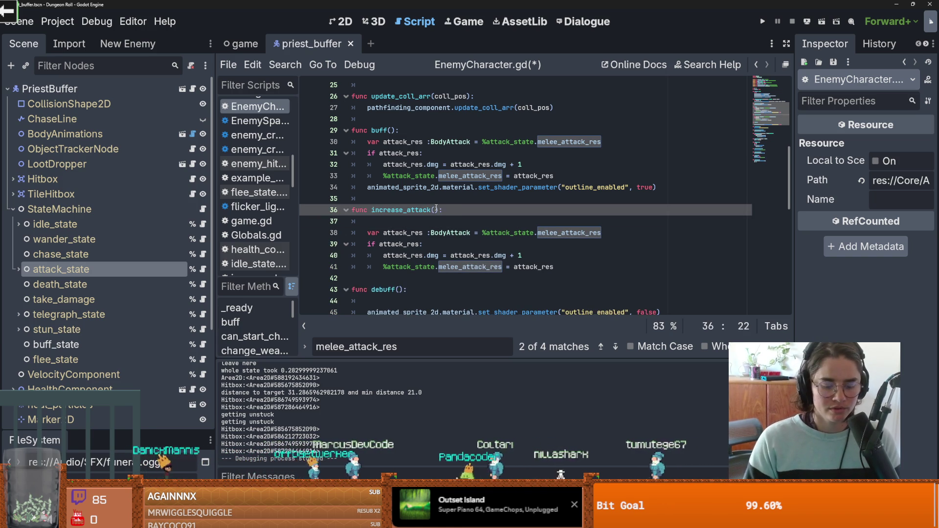
type("inc")
left_click(451, 246)
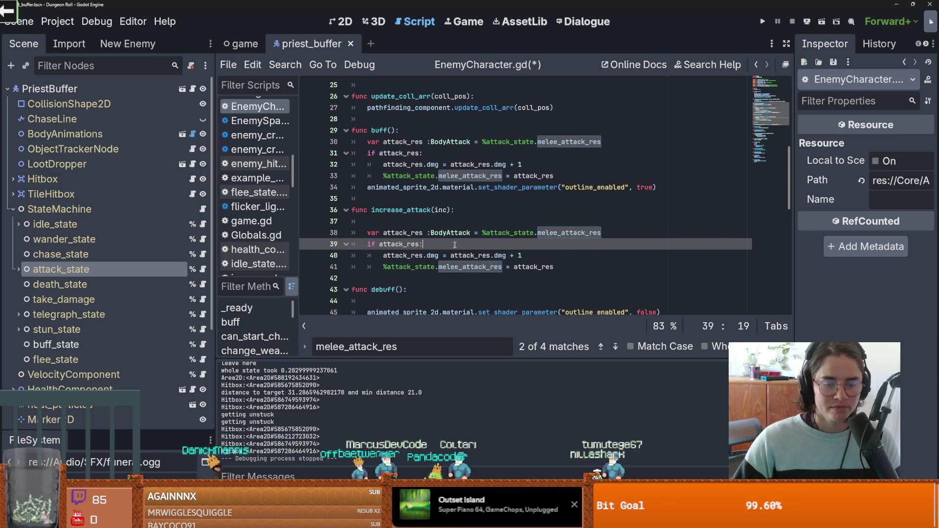
left_click(448, 210)
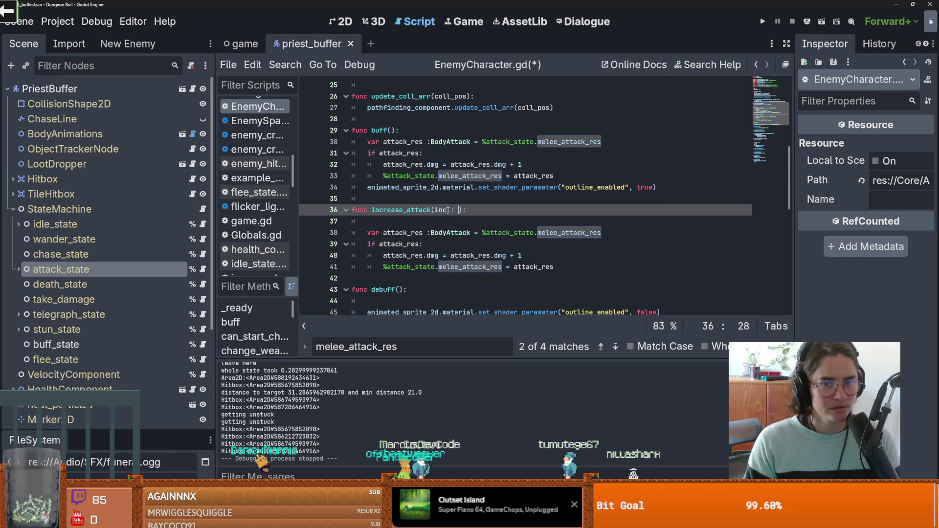
key("Return")
left_click(430, 244)
key("Return")
type("if inc:")
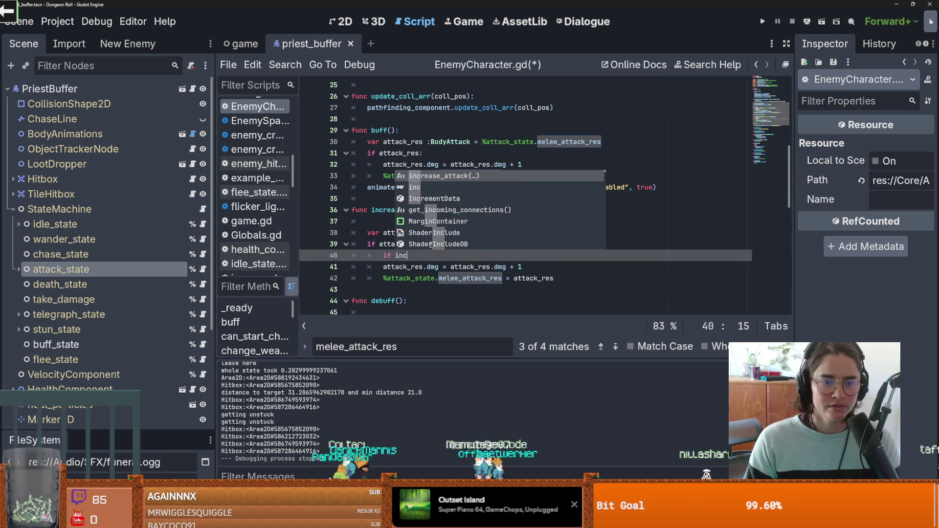
key("Down")
key("Home")
key("Tab")
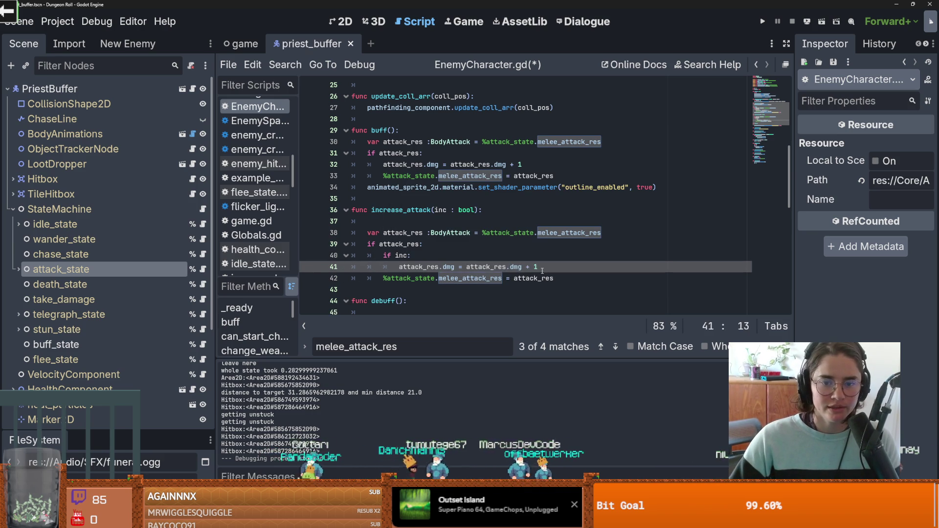
- Add an else: branch that subtracts 1 from dmg instead
left_click_drag(542, 270, 392, 255)
left_click(540, 267)
key("Return")
key("BackSpace")
type("else:")
left_click_drag(538, 267, 398, 267)
left_click(413, 278)
key("Return")
key("ctrl+v")
key("Left")
key("Left")
key("BackSpace")
type("-")
- Replace buff()'s damage code with a call to increase_attack(true)
key("Up")
key("Up")
key("Up")
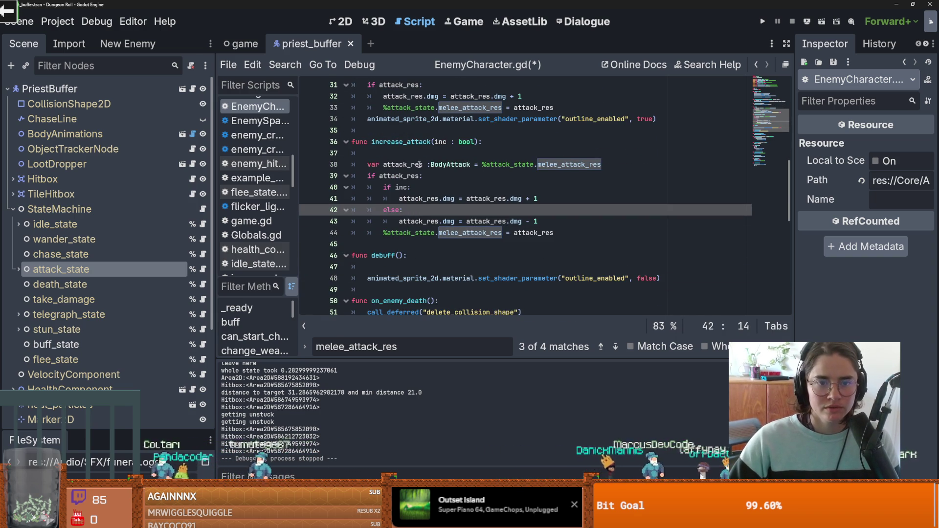
scroll(465, 150, "down", 2)
left_click_drag(479, 142, 371, 142)
scroll(428, 153, "up", 1)
left_click_drag(657, 153, 362, 109)
left_click(422, 119)
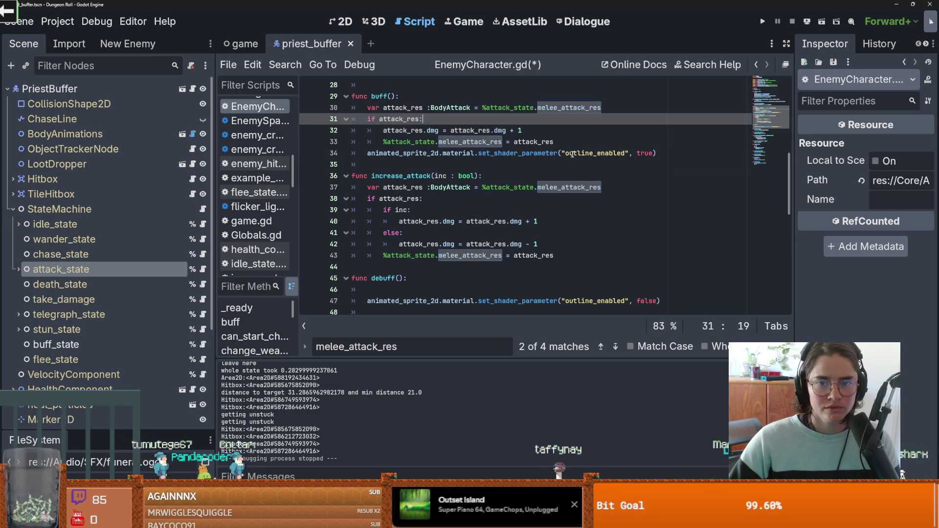
left_click_drag(554, 142, 368, 110)
key("ctrl+v")
left_click_drag(471, 107, 372, 107)
type("true")
- Call increase_attack(false) from debuff() and run the game with F5
key("ctrl+c")
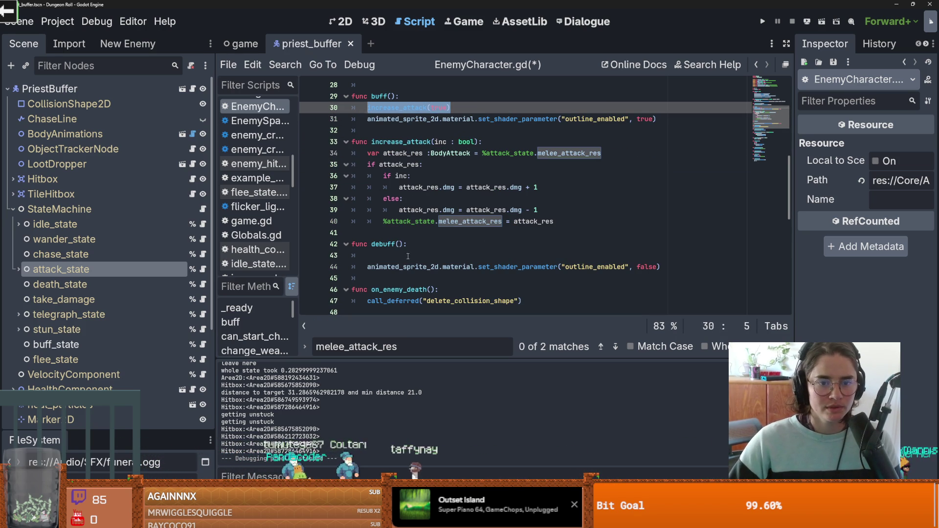
left_click(391, 255)
key("ctrl+v")
double_click(439, 255)
type("false")
key("F5")
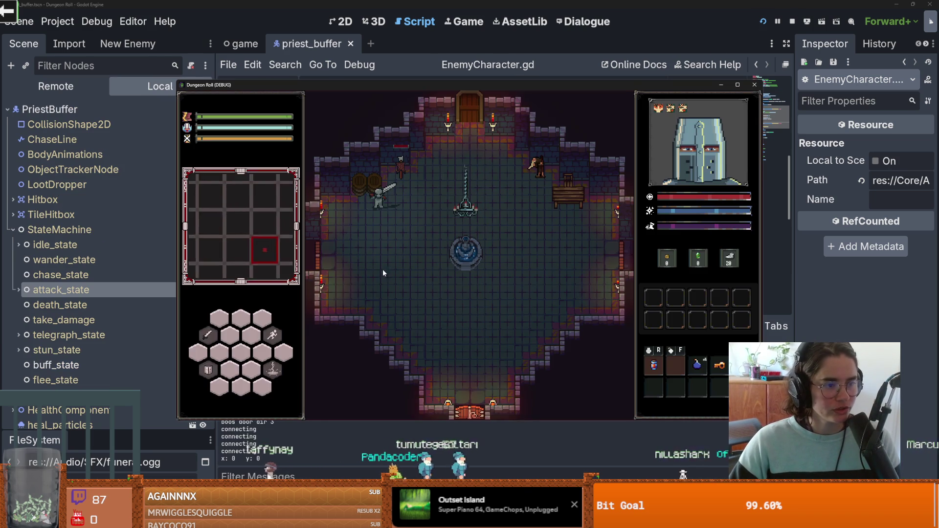
- Walk the knight up and right through the top door into the next room
key("w")
key("d")
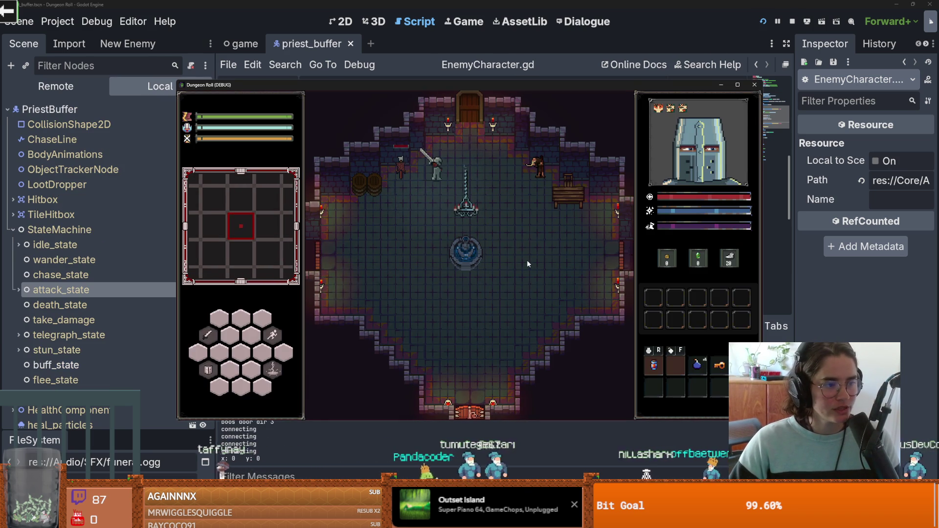
key("d")
key("w")
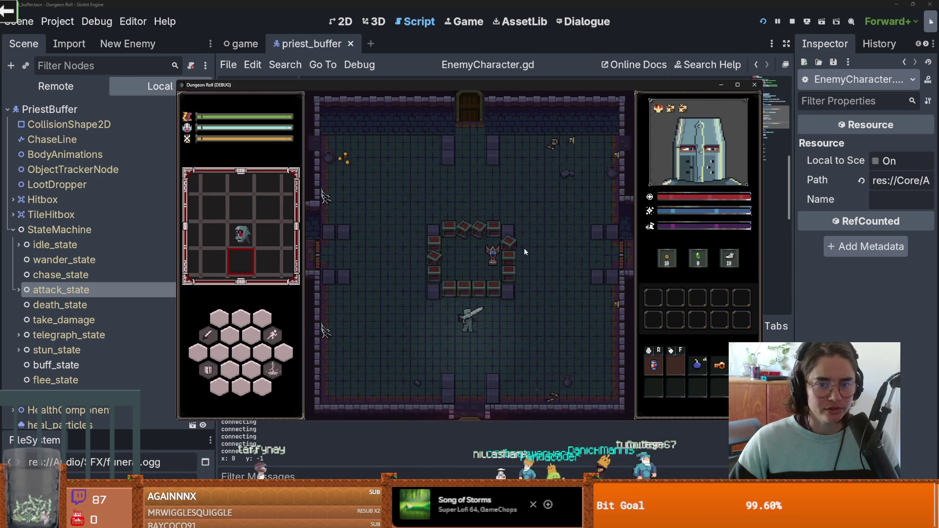
- Fight the outlined enemies, close the game window, and return to the attack line
key("s")
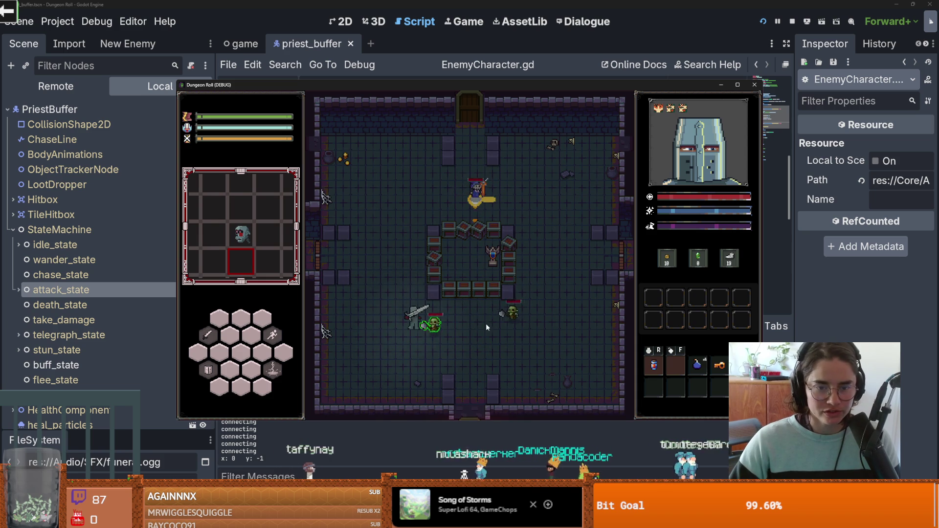
key("a")
key("w")
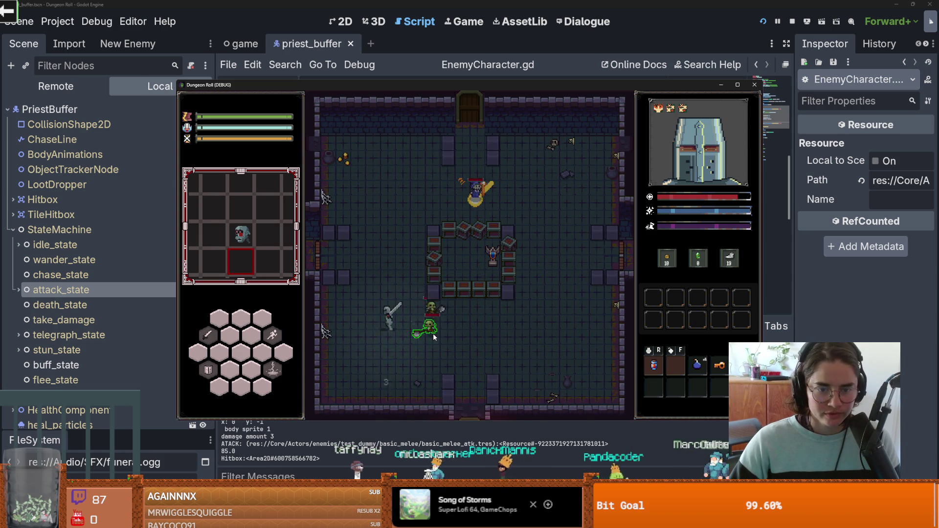
key("d")
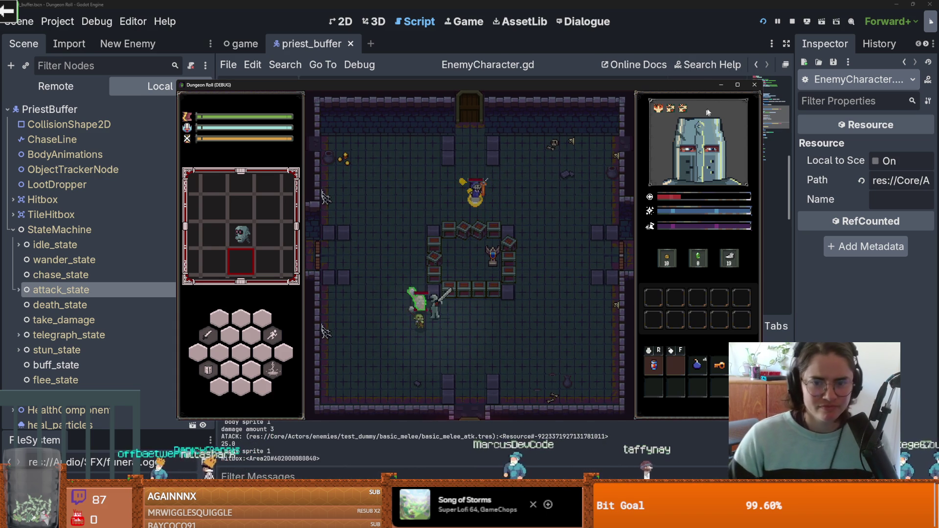
left_click(754, 90)
left_click(504, 217)
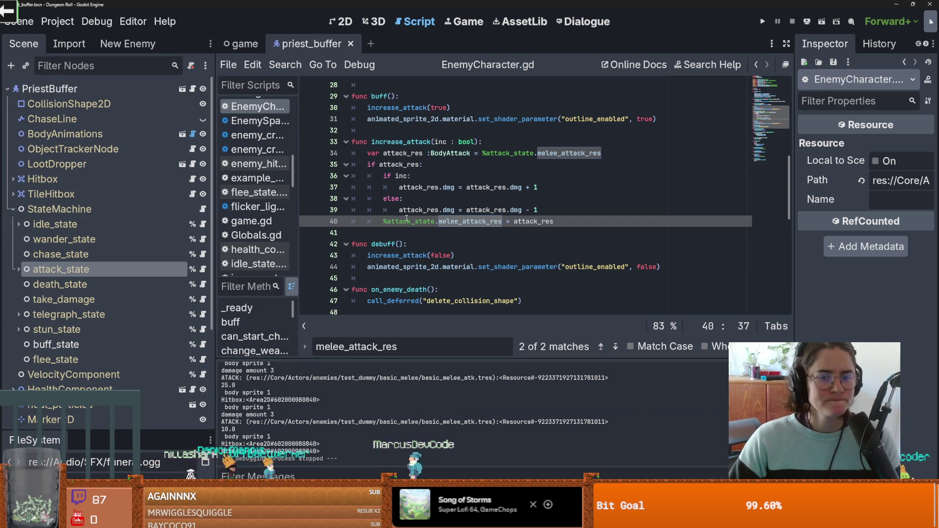
- Append .duplicate() to melee_attack_res on line 34 of increase_attack
scroll(460, 221, "up", 2)
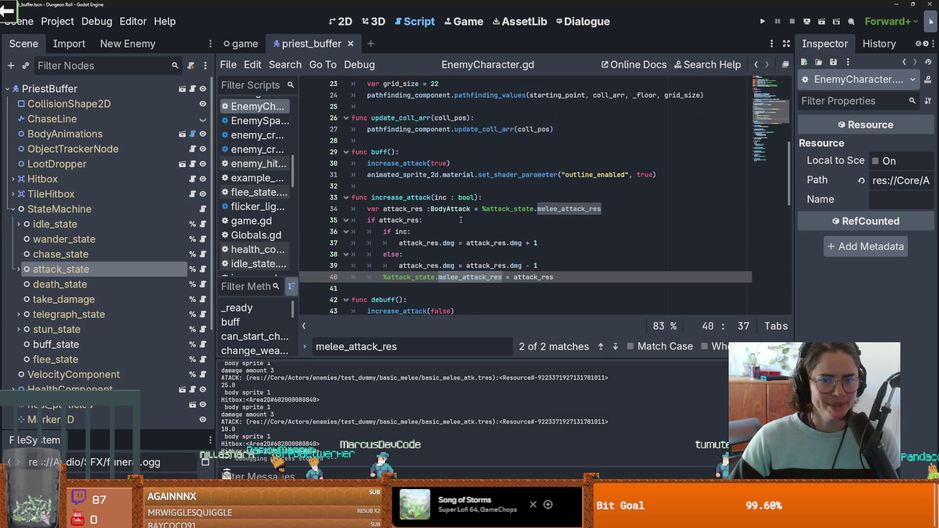
scroll(460, 221, "down", 1)
left_click(614, 185)
type(".duplicate")
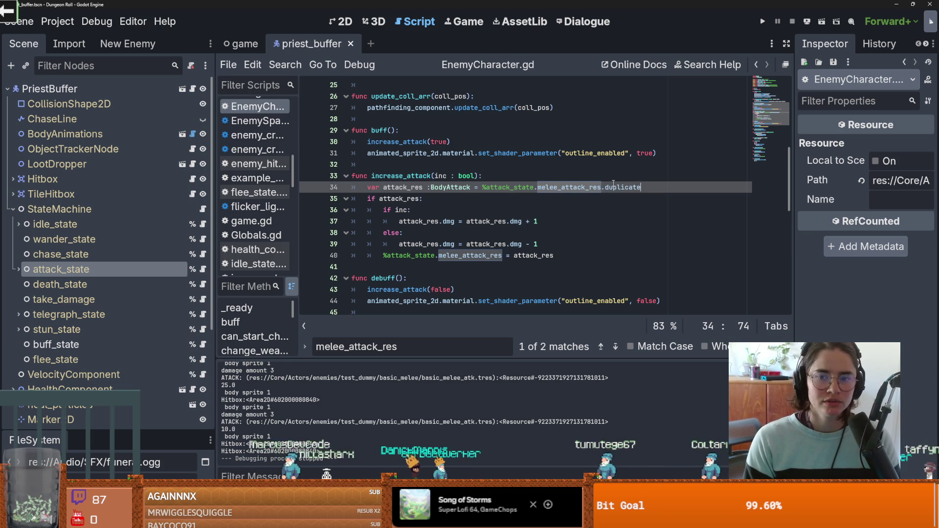
type("(")
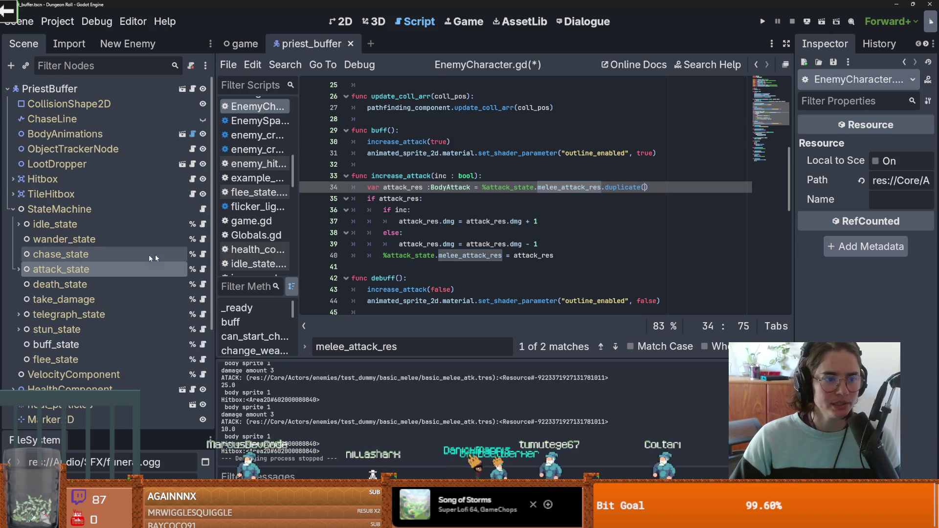
- Scroll to the top of the script and open Search Help
scroll(414, 234, "up", 1)
scroll(472, 229, "up", 7)
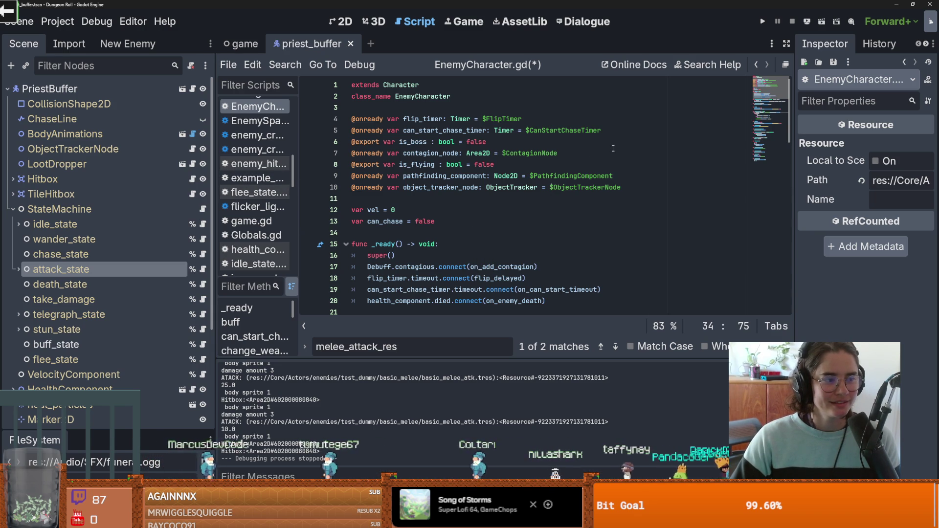
left_click(709, 65)
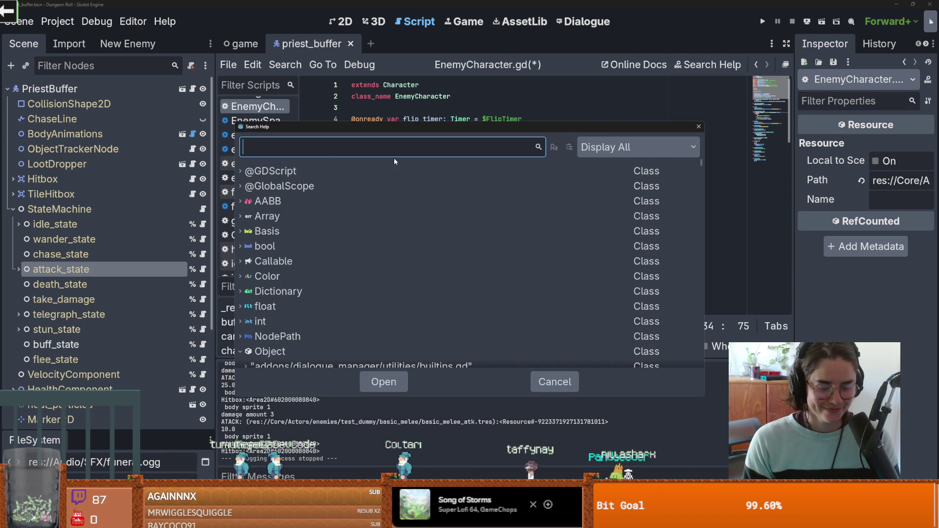
- Look up the Resource class reference and read its duplicate / DeepDuplicateMode docs
type("resource")
double_click(326, 171)
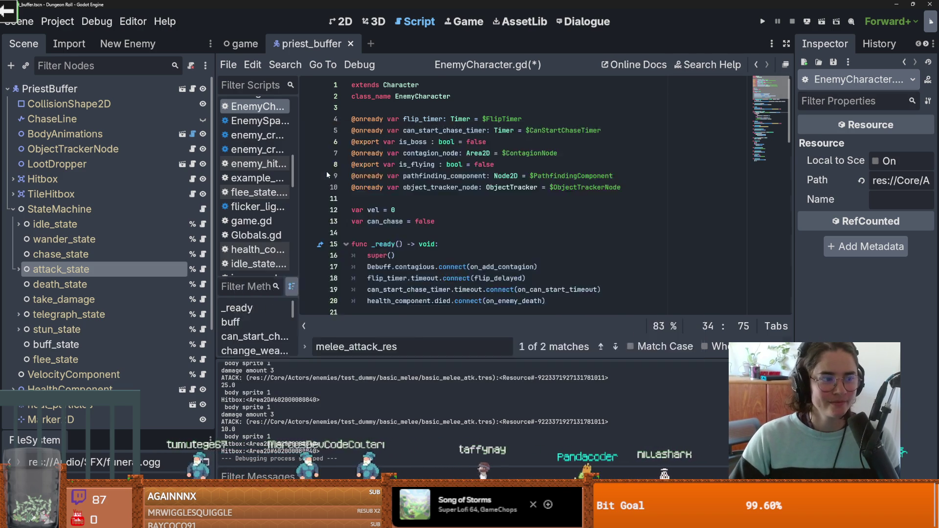
scroll(427, 182, "down", 10)
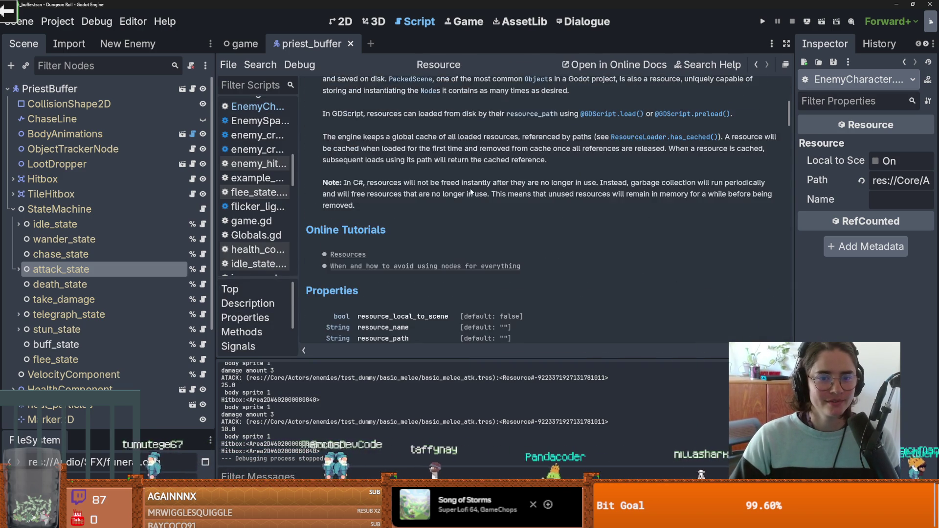
scroll(485, 187, "up", 10)
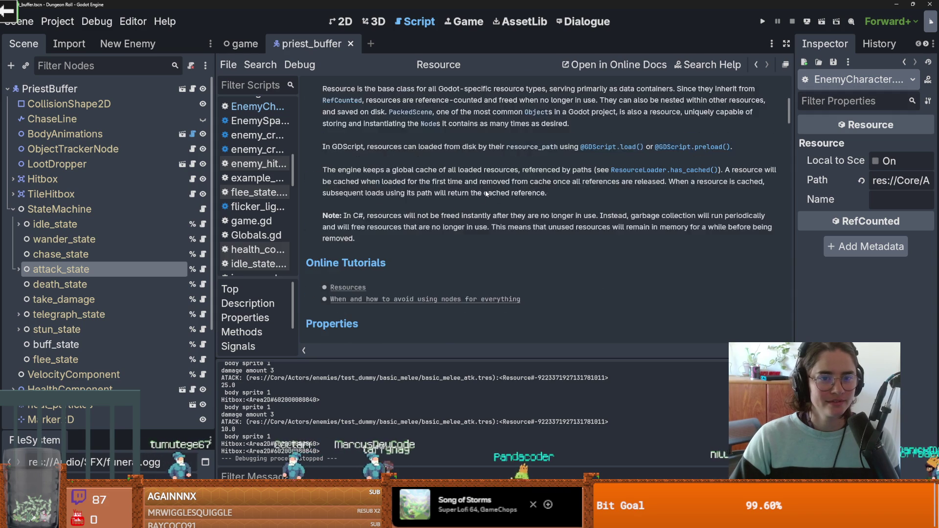
scroll(367, 152, "down", 15)
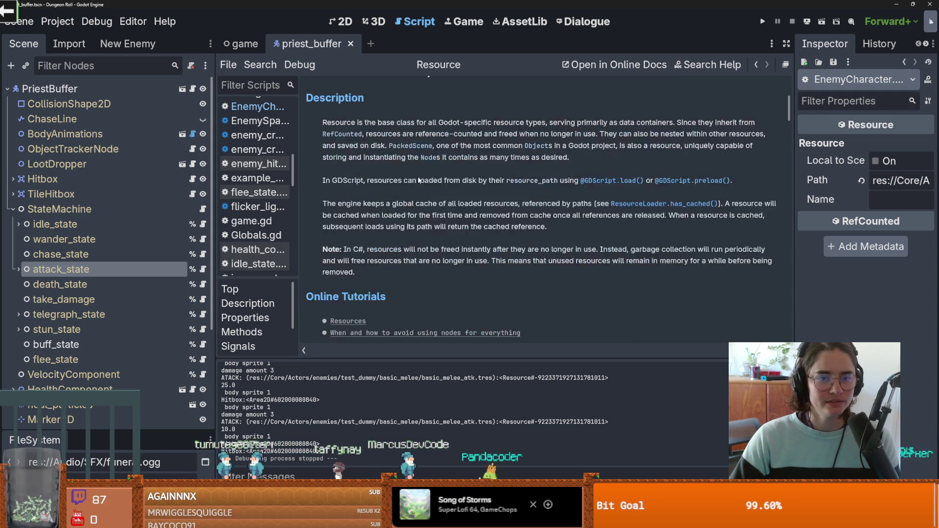
scroll(428, 172, "down", 1)
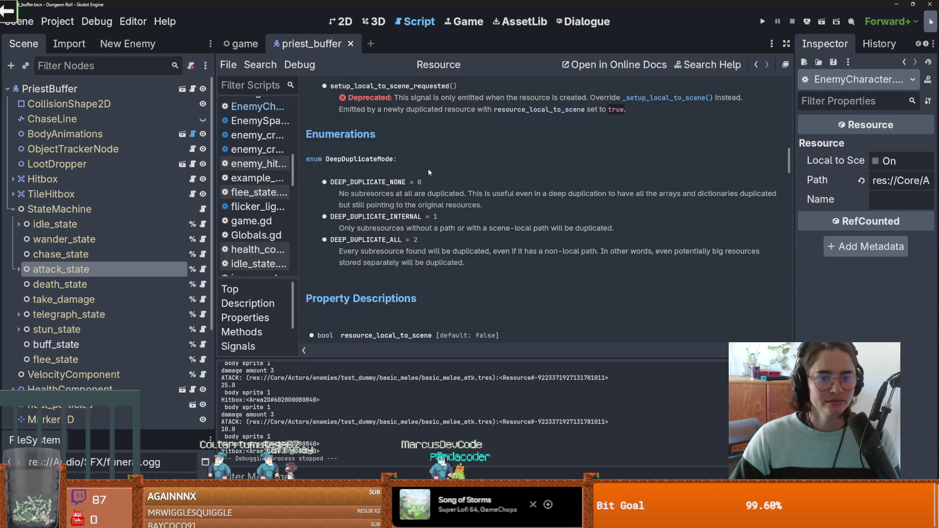
scroll(428, 173, "up", 1)
scroll(429, 172, "down", 1)
- Finish the duplication docs, then open attack_state.gd at its enter() function
scroll(429, 168, "down", 3)
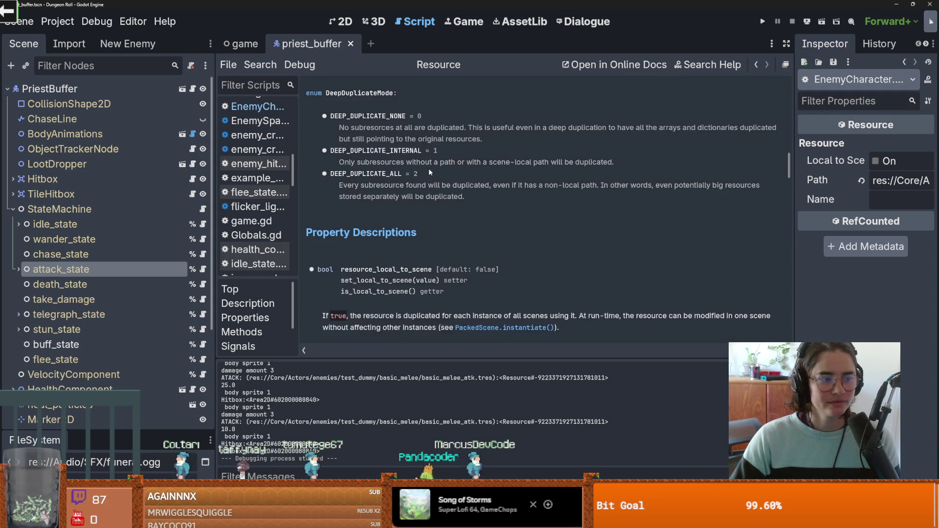
scroll(447, 176, "up", 15)
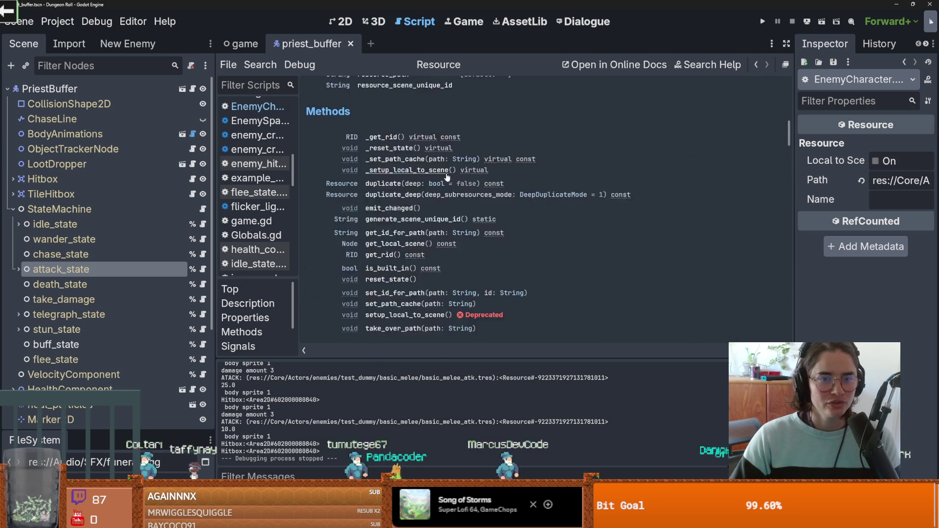
scroll(447, 172, "down", 3)
scroll(447, 172, "down", 3)
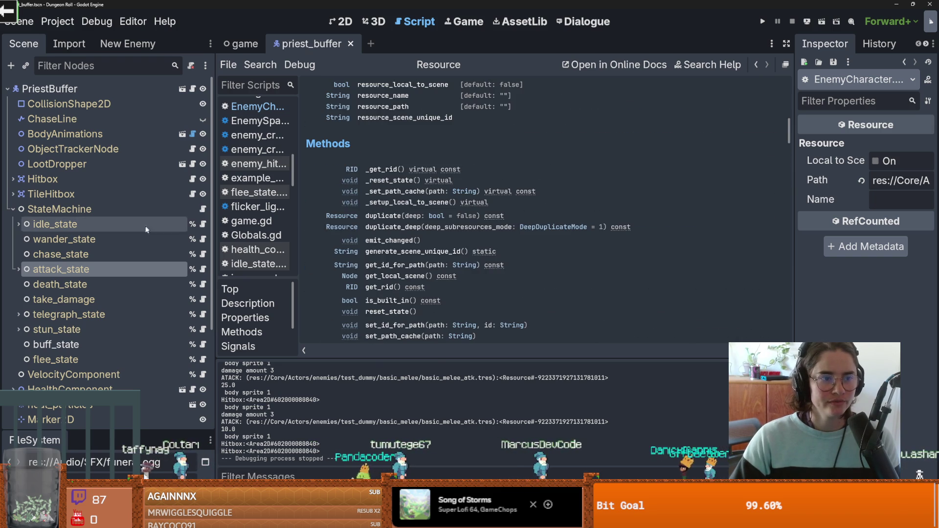
left_click(202, 269)
scroll(530, 216, "down", 3)
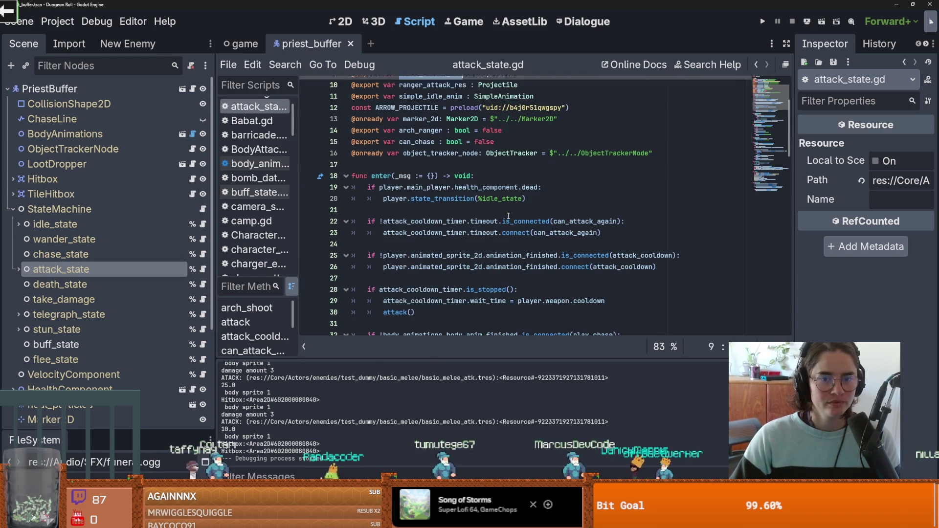
- Try a melee_attack_res.duplicate test line in enter(), then remove it and save attack_state.gd
left_click(484, 176)
key("Return")
type("melee_attack_res.du")
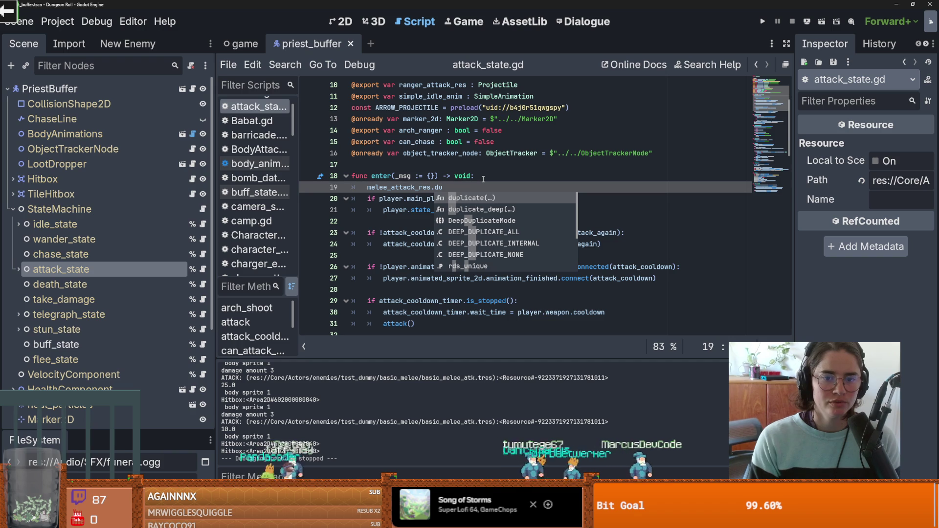
key("Escape")
key("shift+Home")
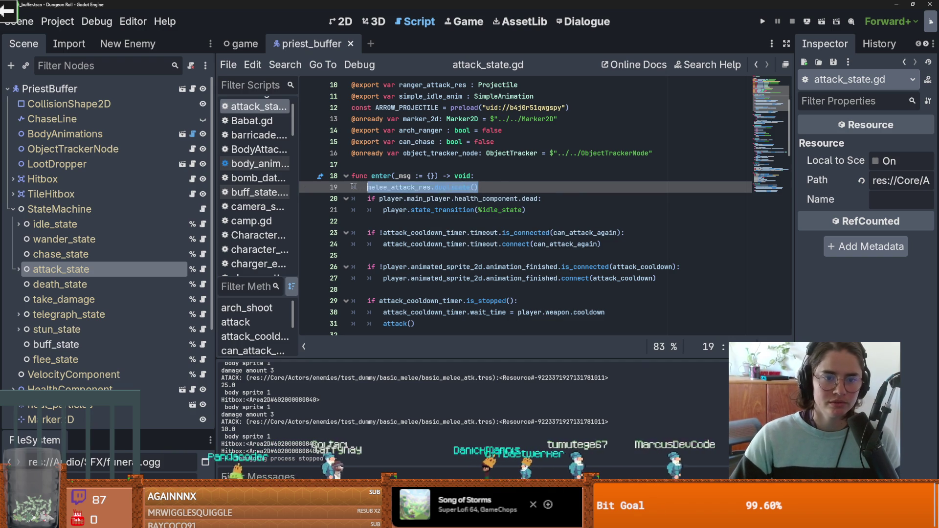
key("BackSpace")
key("ctrl+s")
- Open EnemyCharacter.gd at the duplicate() call in increase_attack
left_click(192, 89)
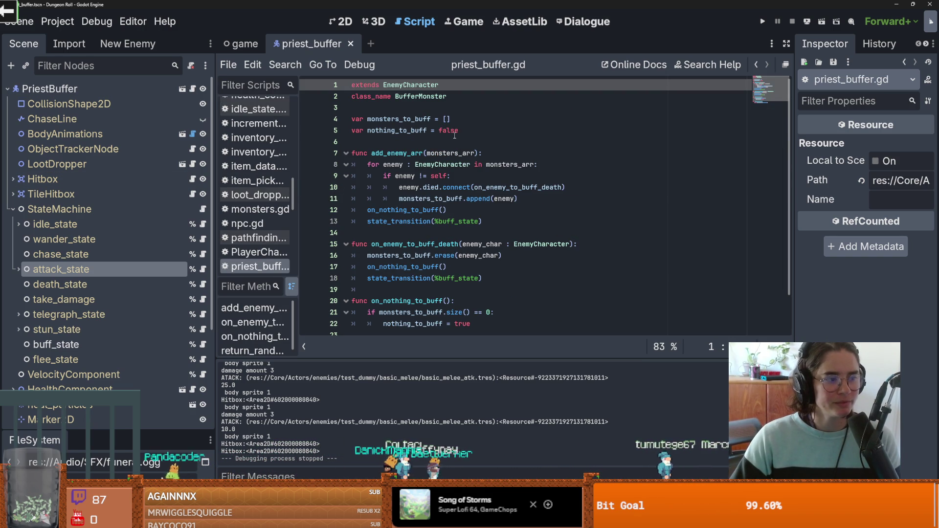
left_click(418, 90, "ctrl")
scroll(489, 205, "down", 6)
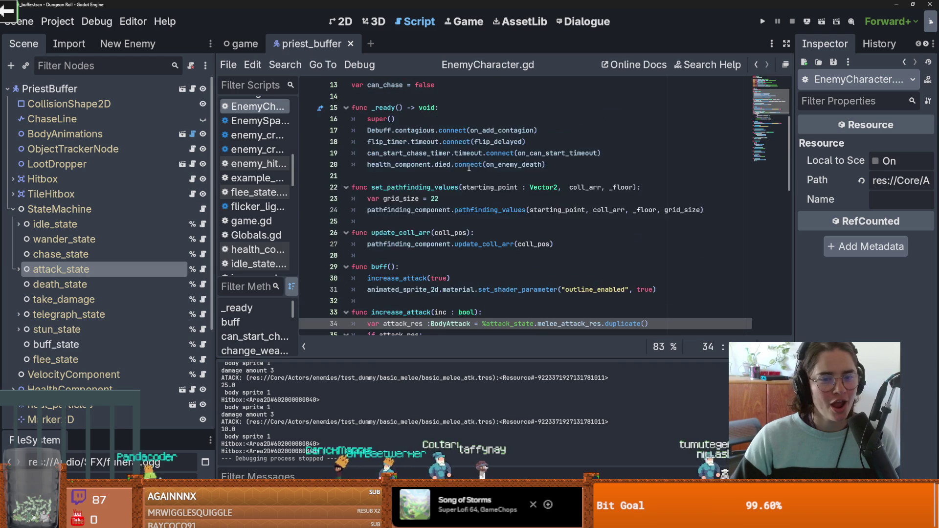
left_click(509, 259)
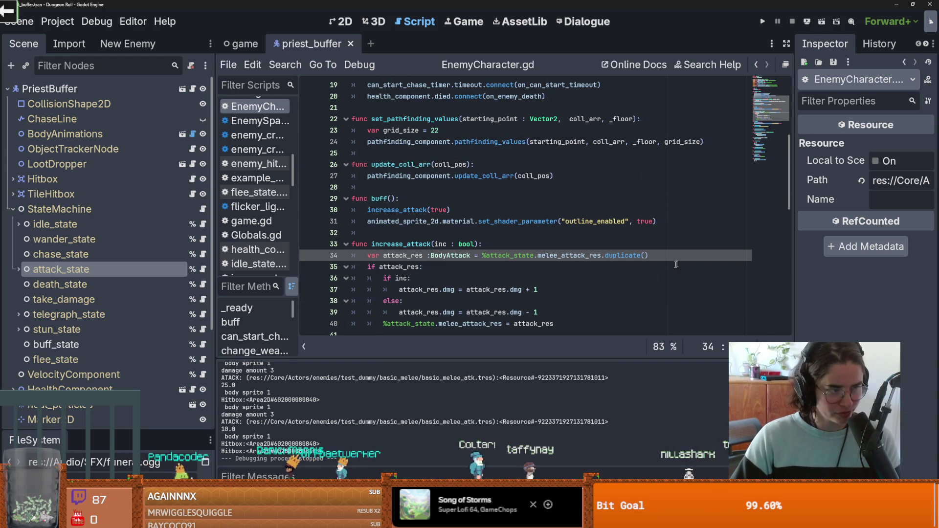
type("true")
key("ctrl+s")
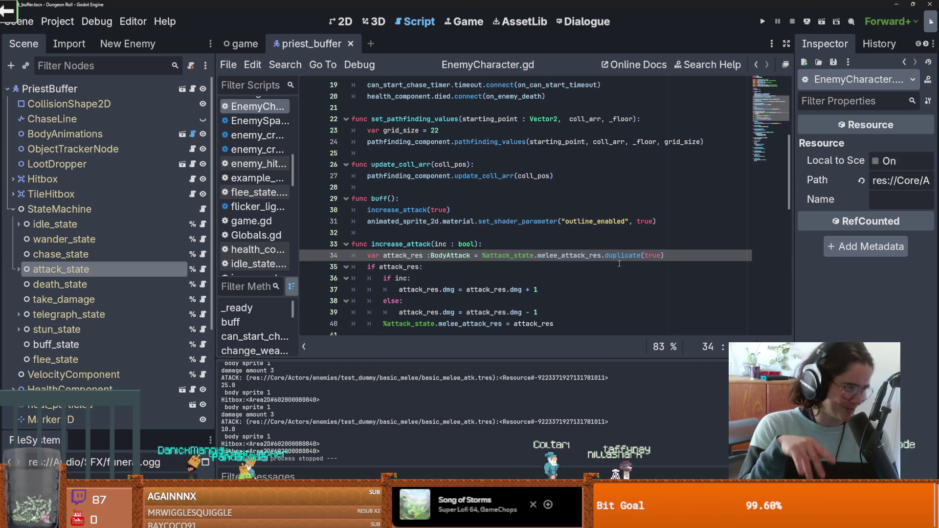
- Change the call to duplicate(true), save EnemyCharacter.gd, and start a test run
left_click(542, 221)
key("ctrl+s")
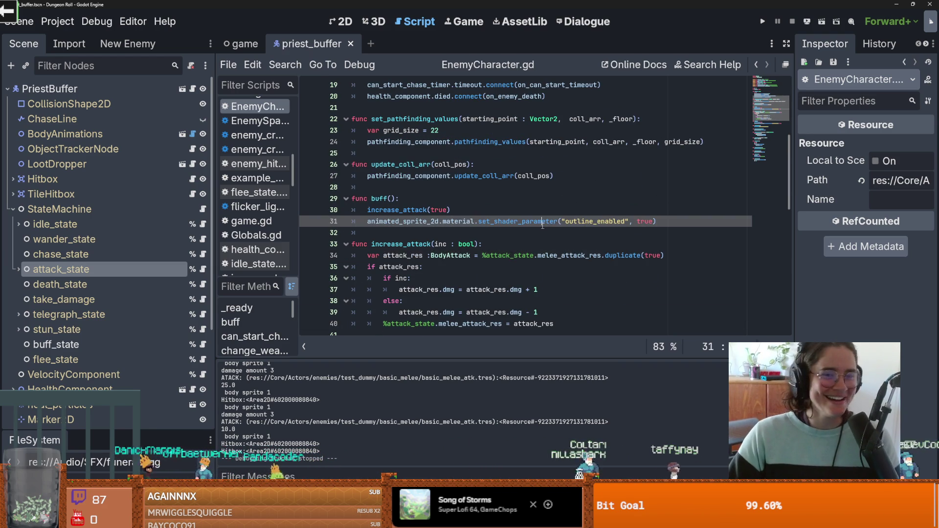
scroll(587, 218, "down", 1)
double_click(653, 221)
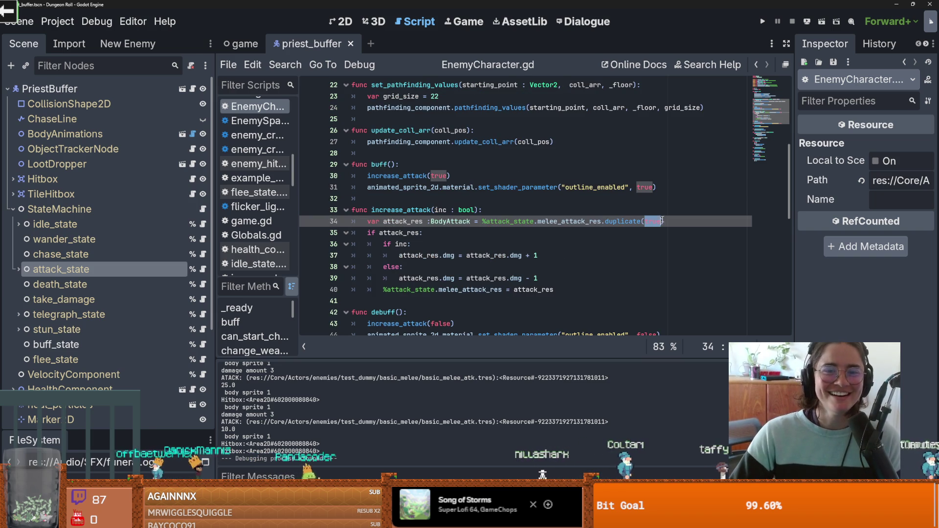
left_click(762, 21)
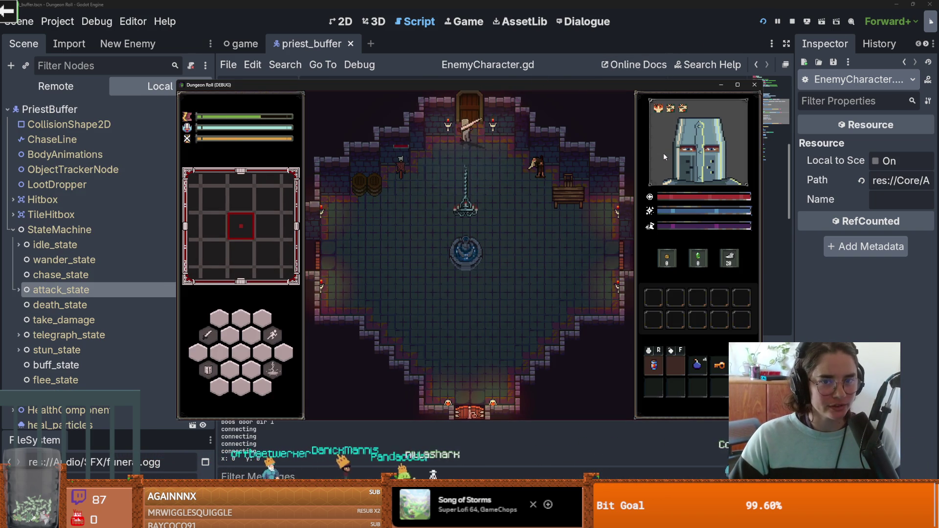
- Pick a new room card in the debug selector and move the knight in to attack the goblins
scroll(448, 341, "down", 2)
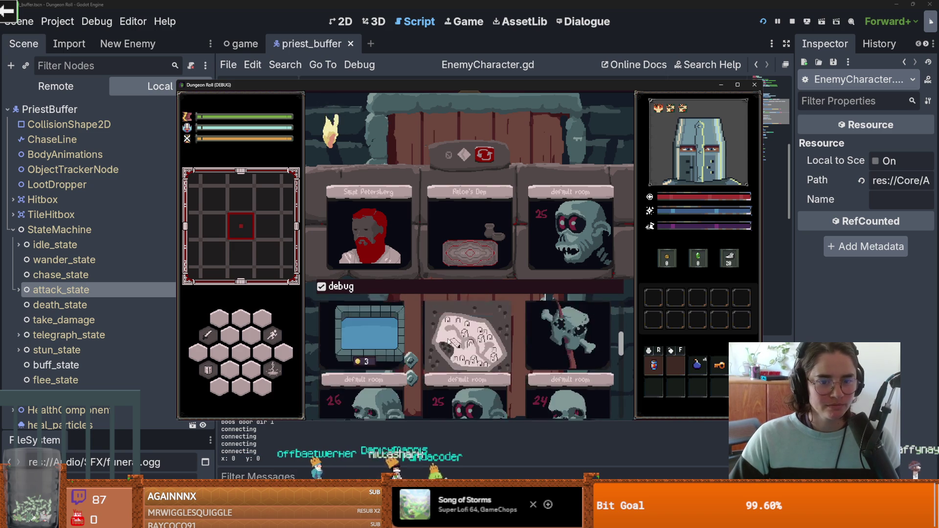
left_click(497, 262)
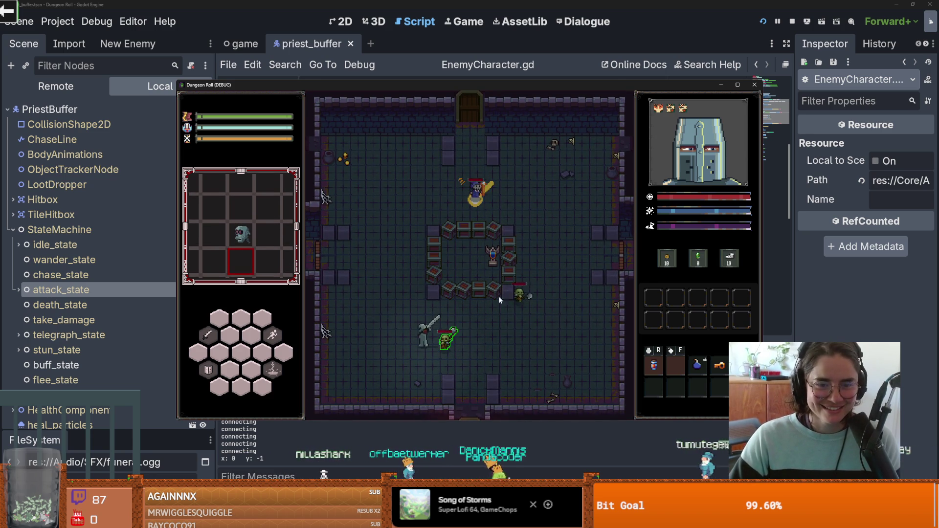
left_click(497, 307)
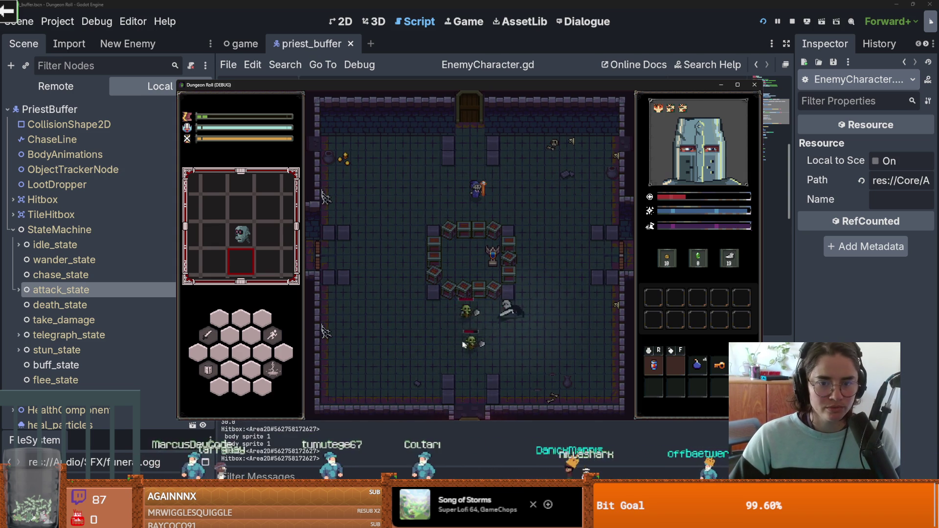
left_click(490, 331)
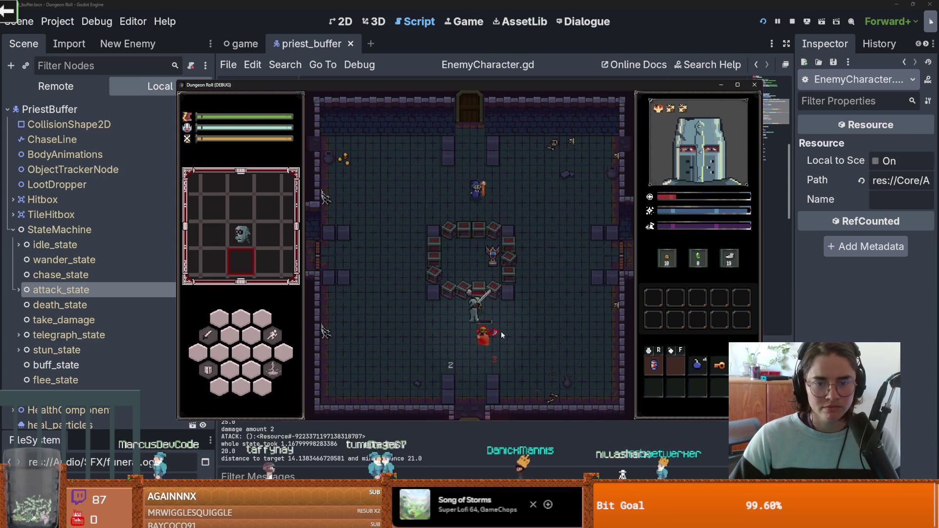
- Fight the goblins and strike the skeleton with combo and lightning attacks
left_click(498, 325)
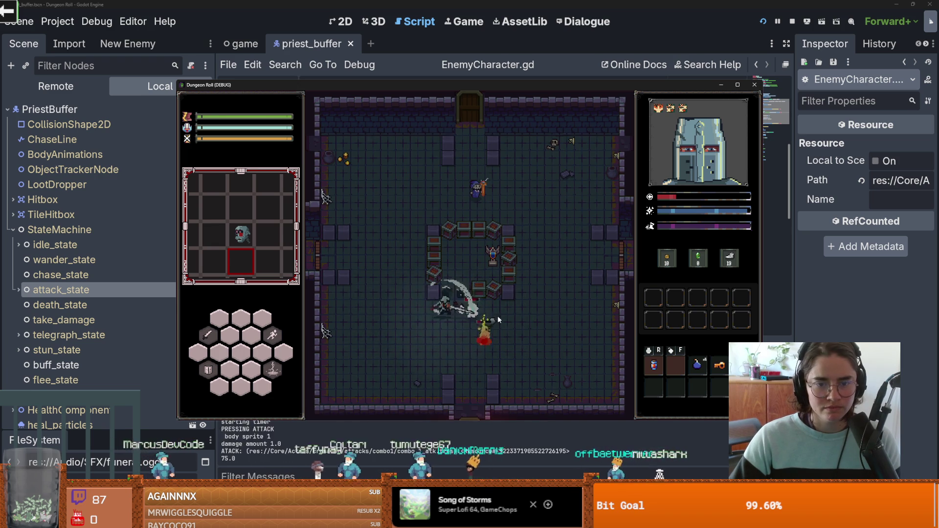
left_click(499, 320)
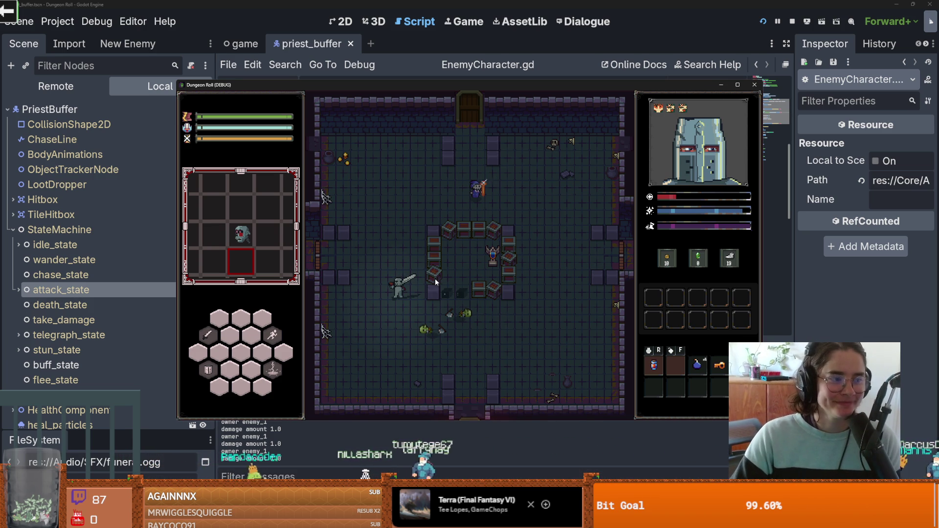
key("w+d")
left_click(456, 273)
- Break the crates with sword combos and close the debug game window
key("a")
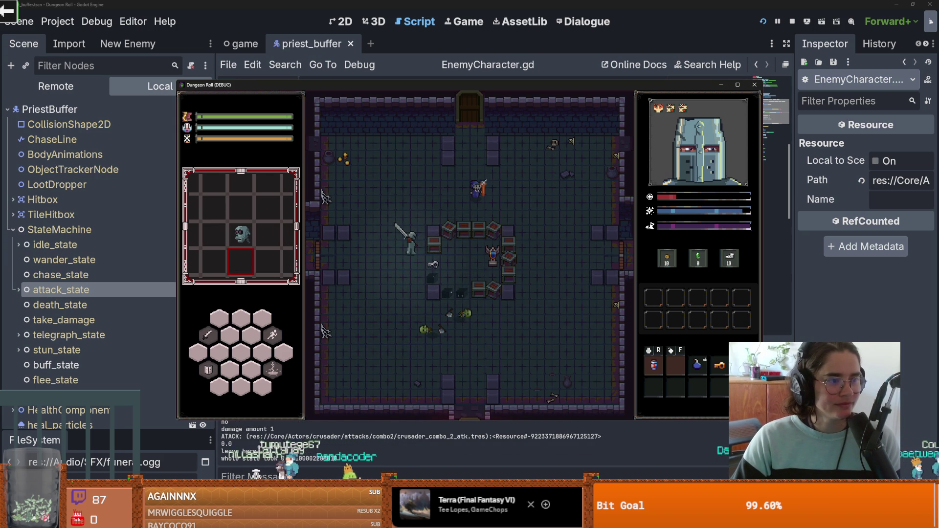
key("d")
left_click(449, 262)
key("d")
left_click(468, 203)
left_click(522, 210)
left_click(482, 203)
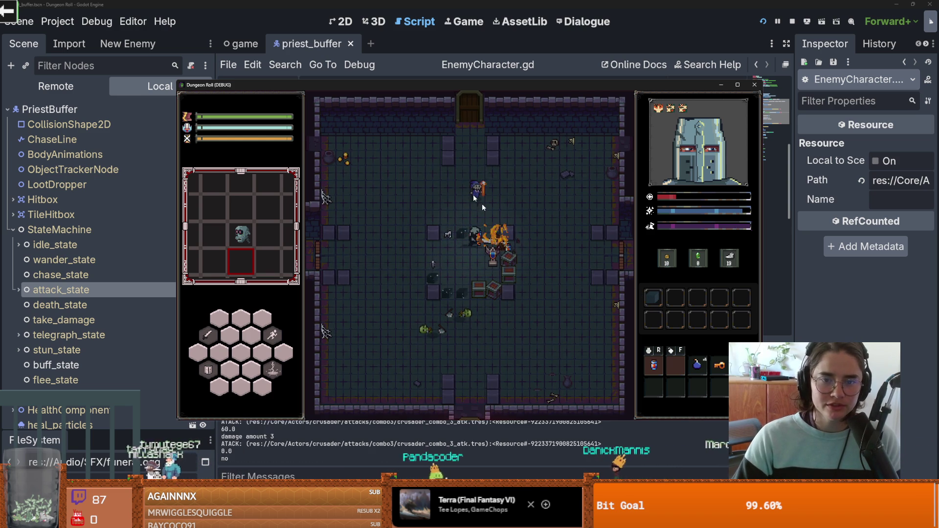
left_click(755, 87)
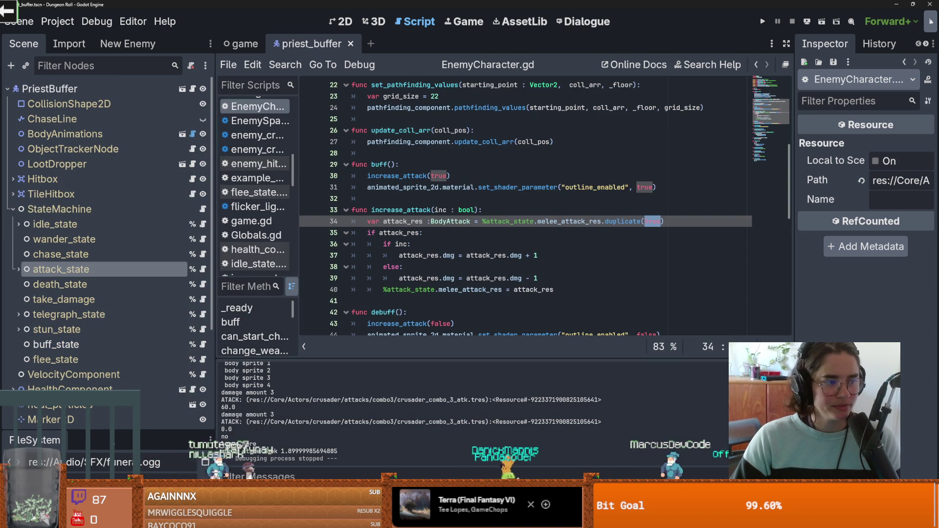
- Enlarge the FileSystem panel and filter it with 'priest' to select the priest_buffer scene
left_click_drag(116, 432, 87, 244)
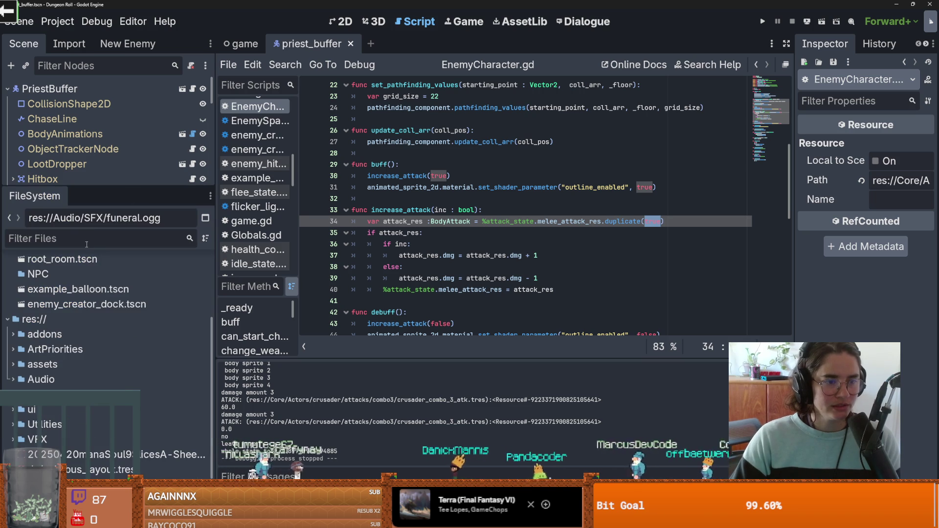
type("b")
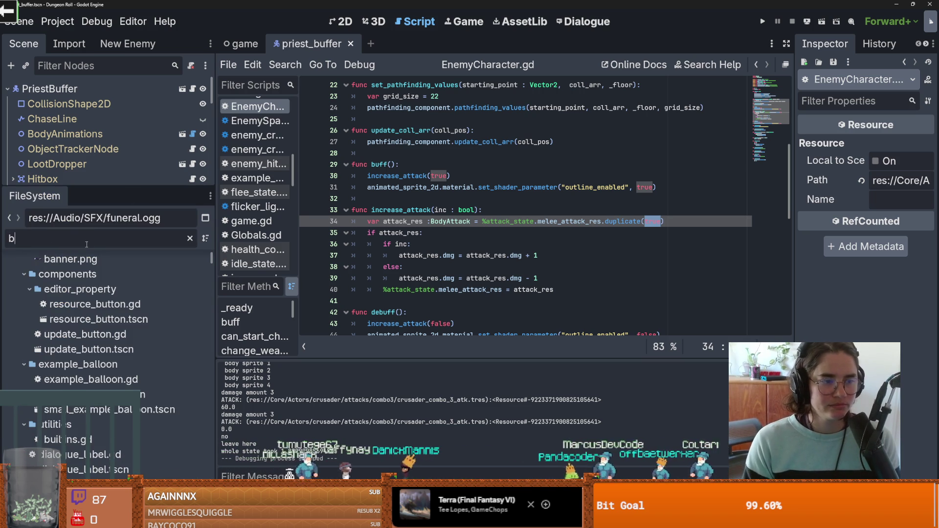
key("BackSpace")
type("priest")
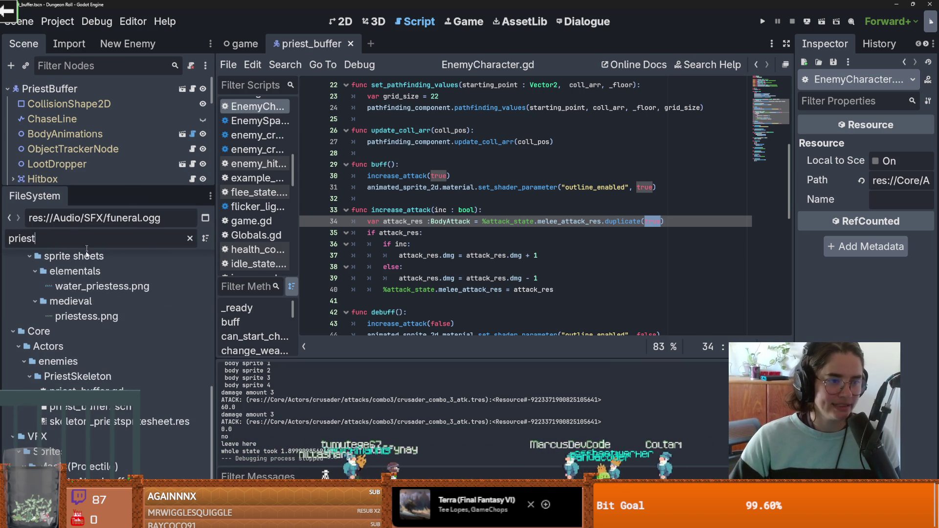
left_click(85, 410)
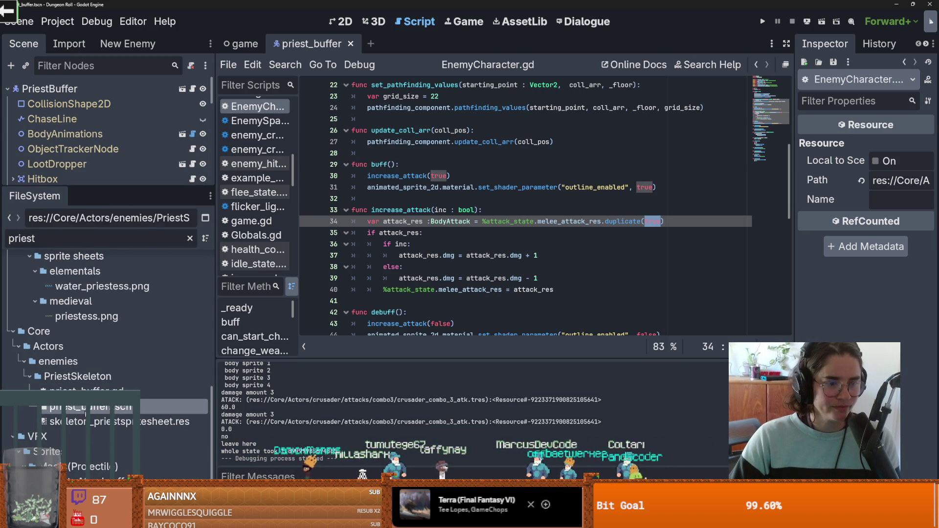
- Open the enemy_body_animations scene
left_click_drag(109, 193, 109, 340)
scroll(96, 236, "down", 2)
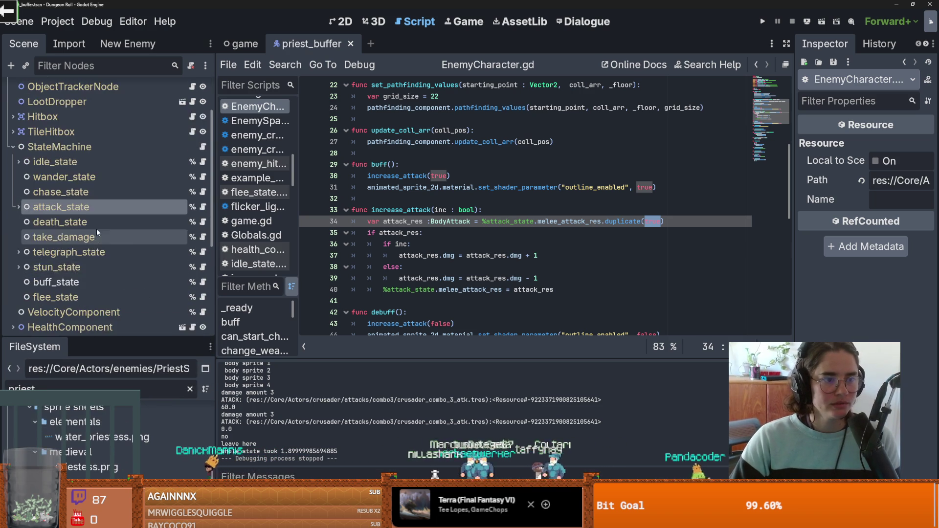
scroll(95, 230, "up", 3)
left_click(183, 133)
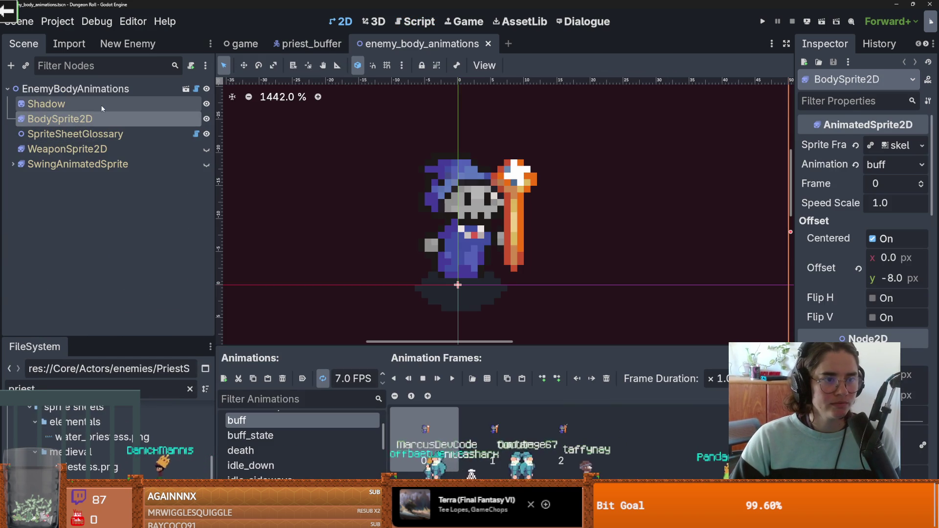
- Preview the death animation frames, enlarge the sprite preview, save, and switch to priest_buffer
left_click_drag(325, 346, 318, 168)
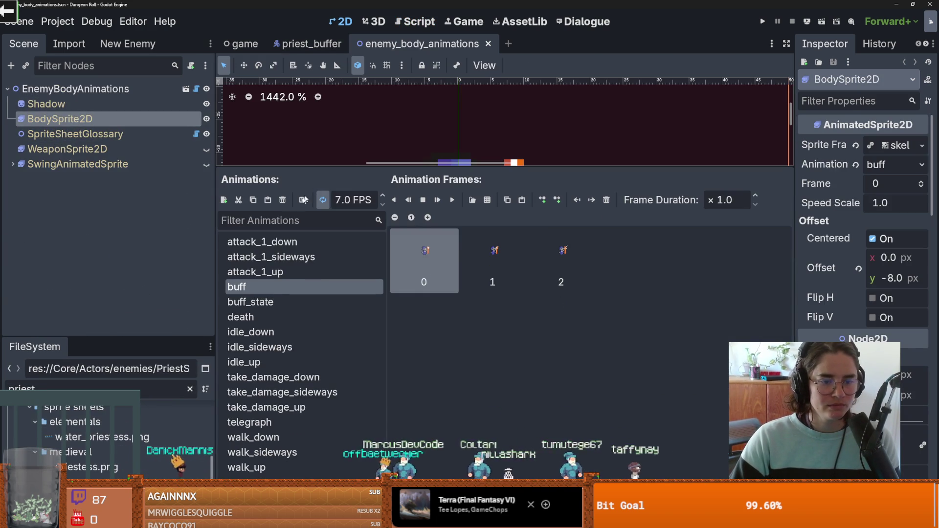
left_click(241, 317)
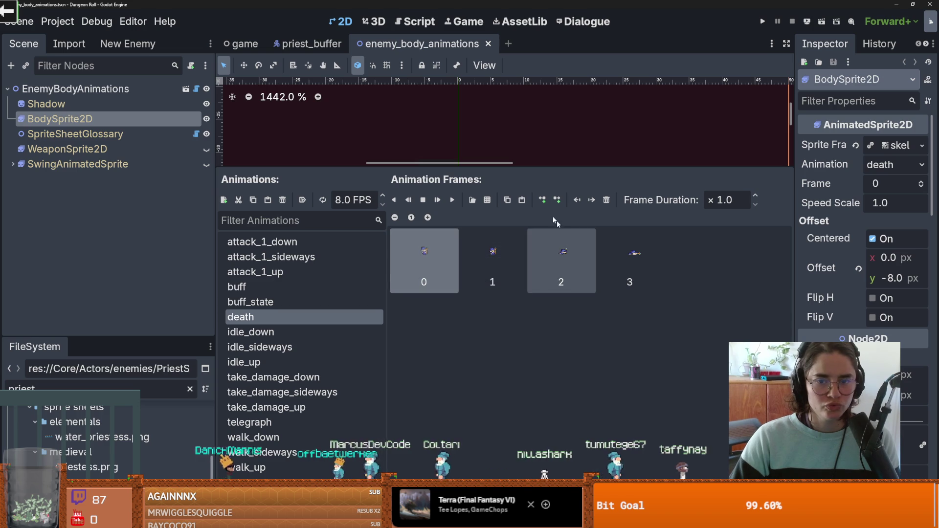
left_click_drag(318, 167, 318, 329)
key("ctrl+s")
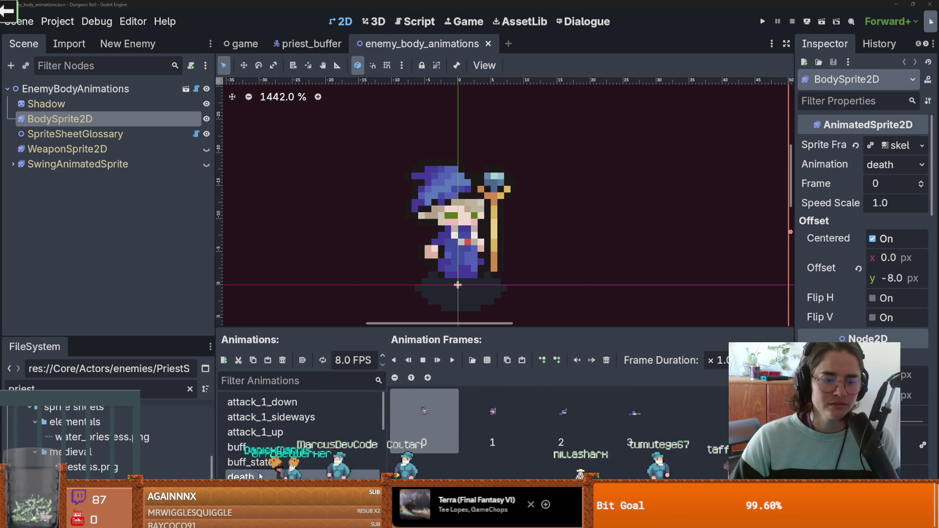
left_click(250, 476)
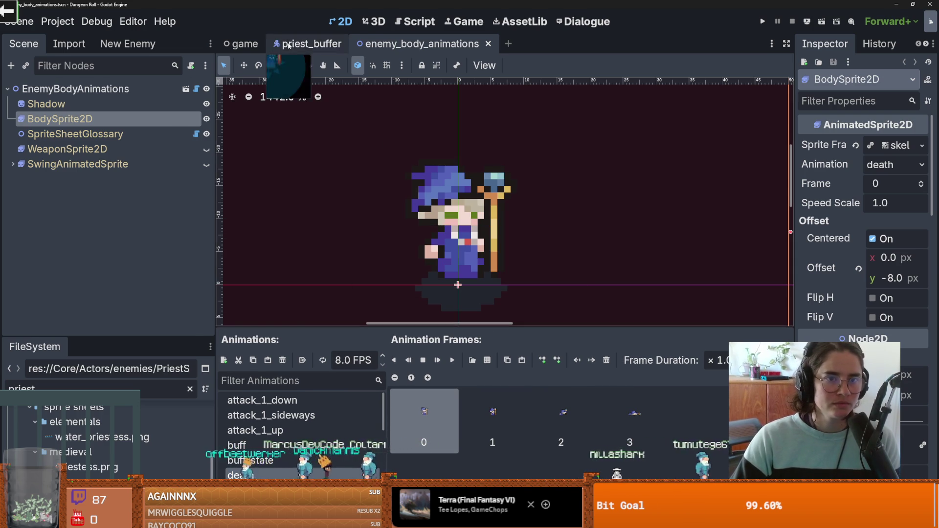
left_click(290, 45)
scroll(81, 300, "down", 4)
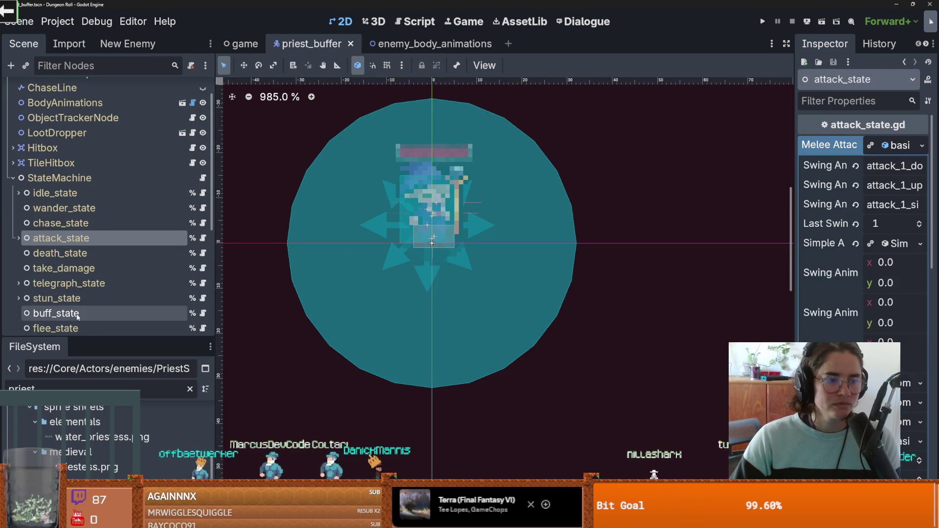
- Select death_state and check its Simple Animation death body fields
left_click(59, 222)
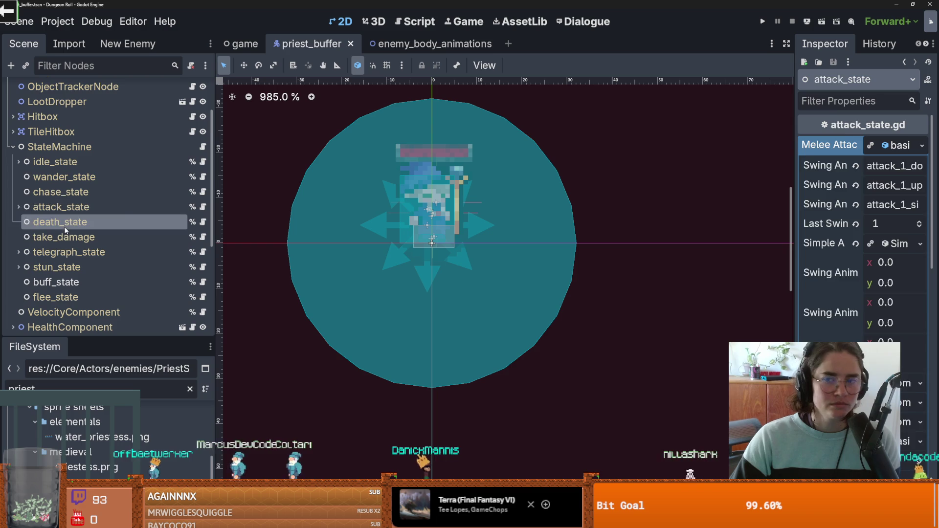
left_click(869, 147)
left_click(890, 166)
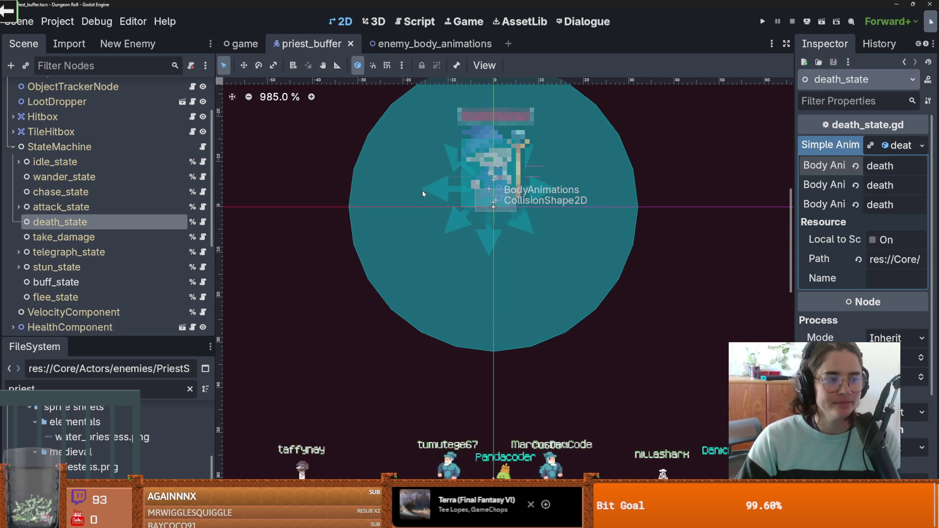
- Save the priest_buffer scene and open death_state.gd from the StateMachine
key("ctrl+s")
scroll(462, 217, "down", 20)
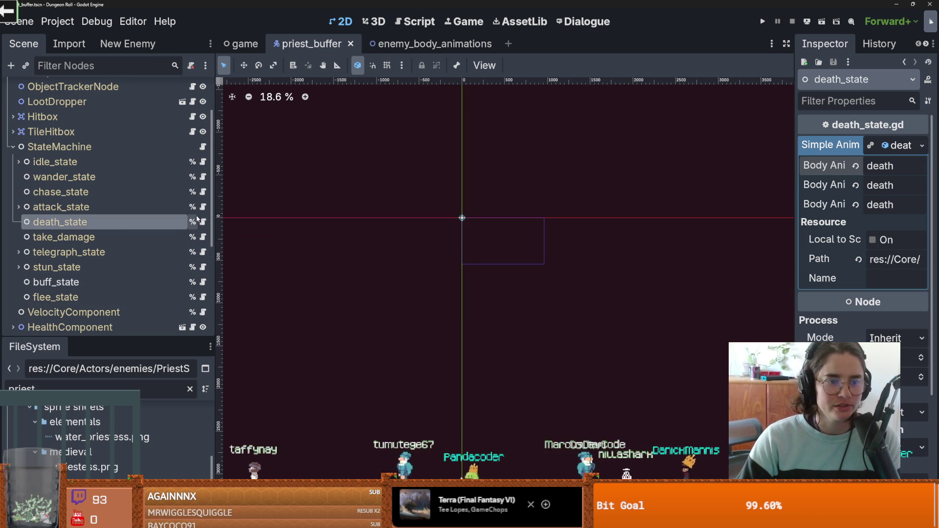
key("ctrl+s")
left_click(12, 147)
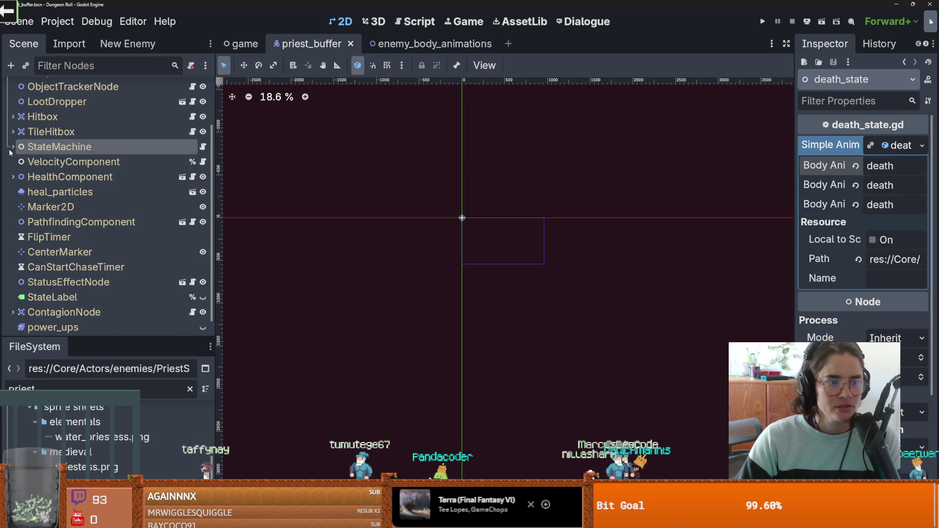
left_click(12, 148)
left_click(203, 222)
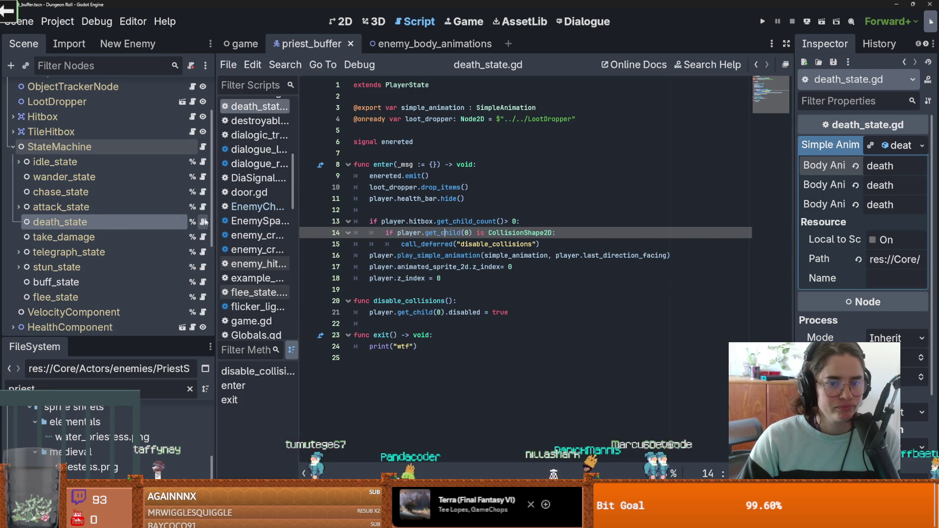
- Inspect simple_animation on line 16, save, and do a quick test run
double_click(525, 256)
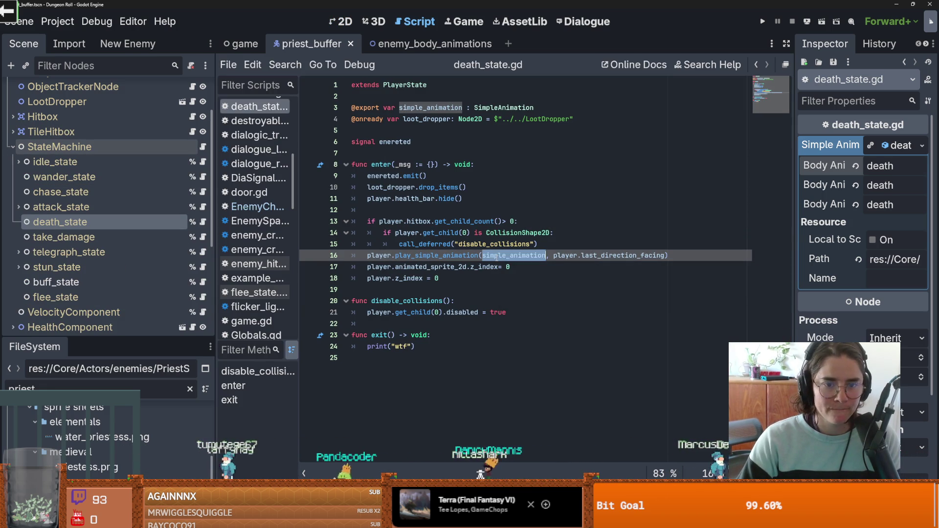
left_click(496, 258)
key("ctrl+s")
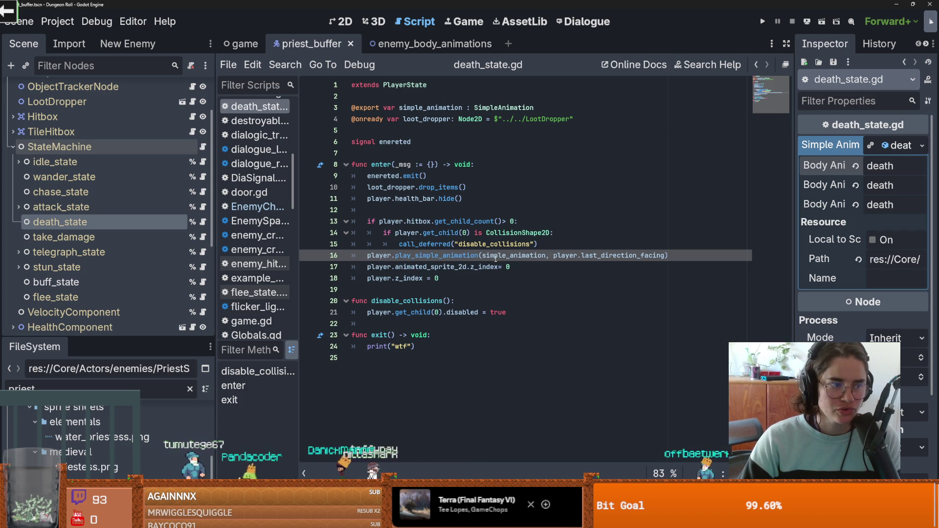
left_click(764, 22)
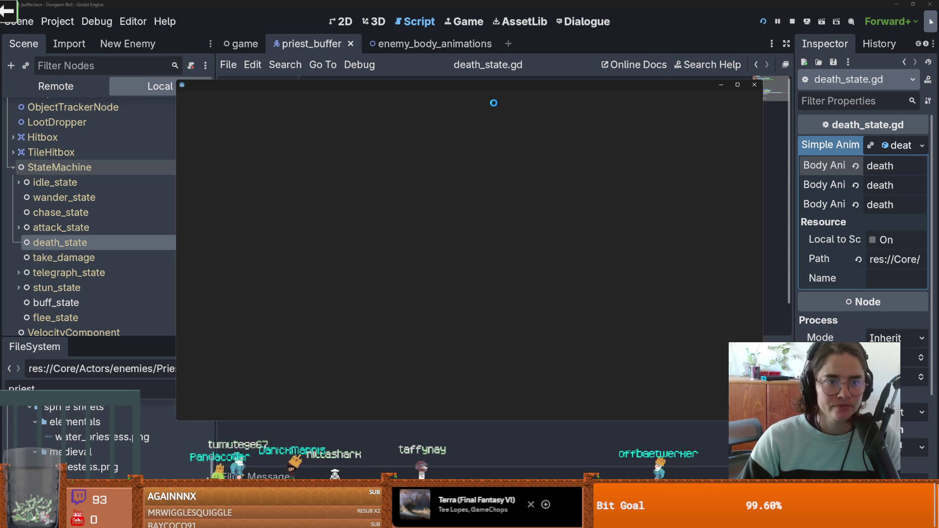
left_click(756, 88)
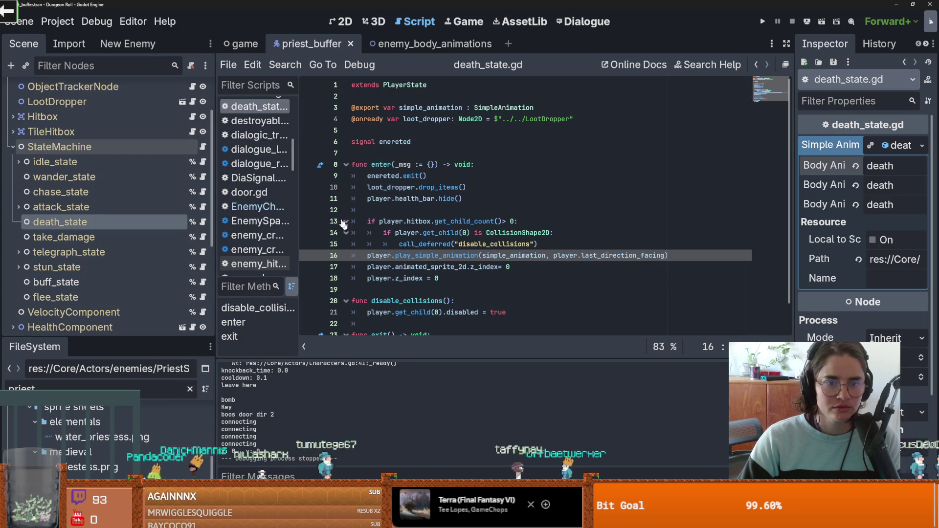
- Add a breakpoint on line 16 at the play_simple_animation call
left_click(309, 256)
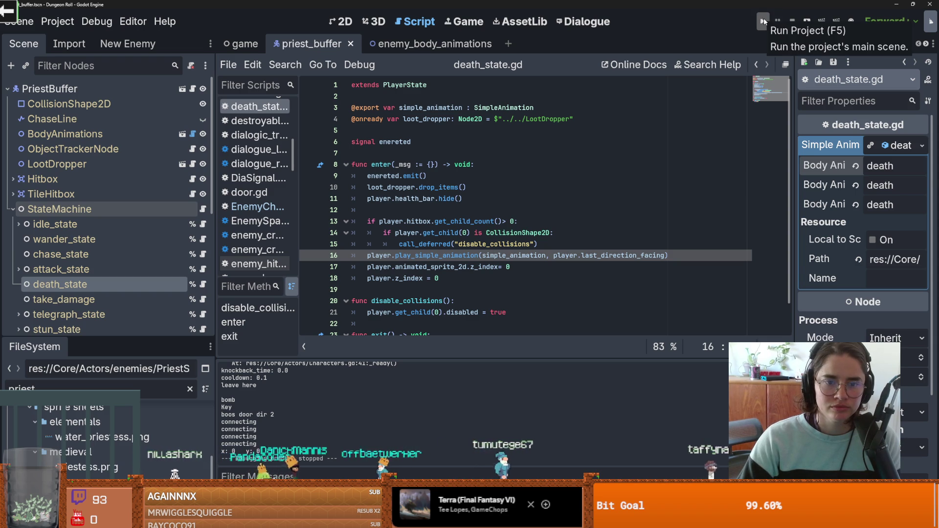
scroll(462, 238, "down", 1)
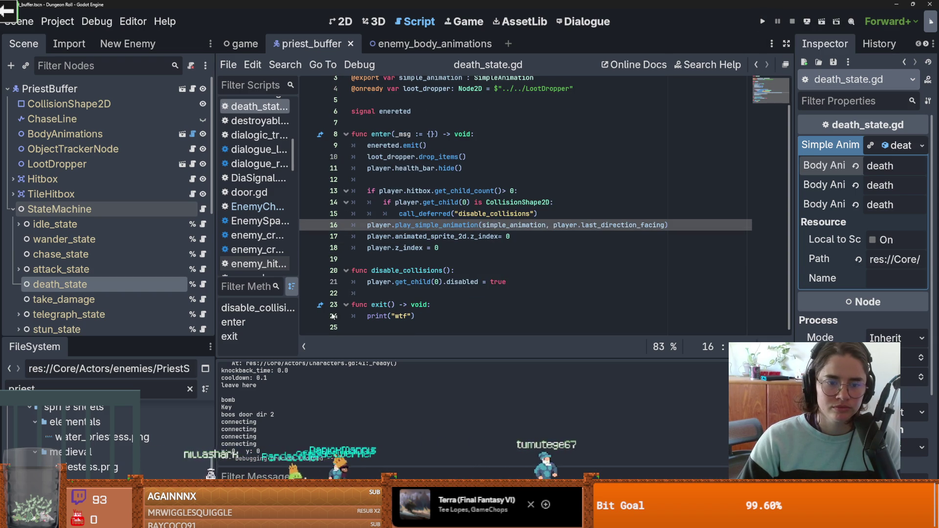
scroll(168, 289, "down", 5)
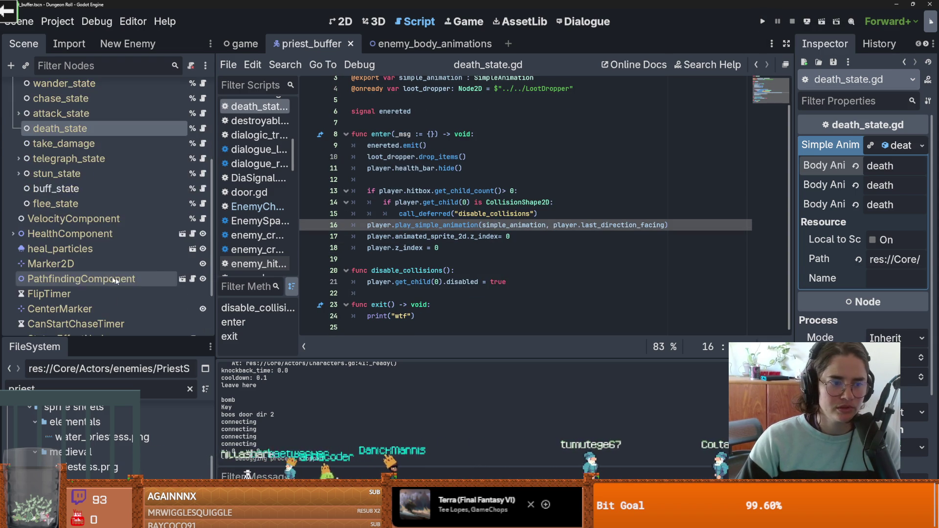
left_click(763, 23)
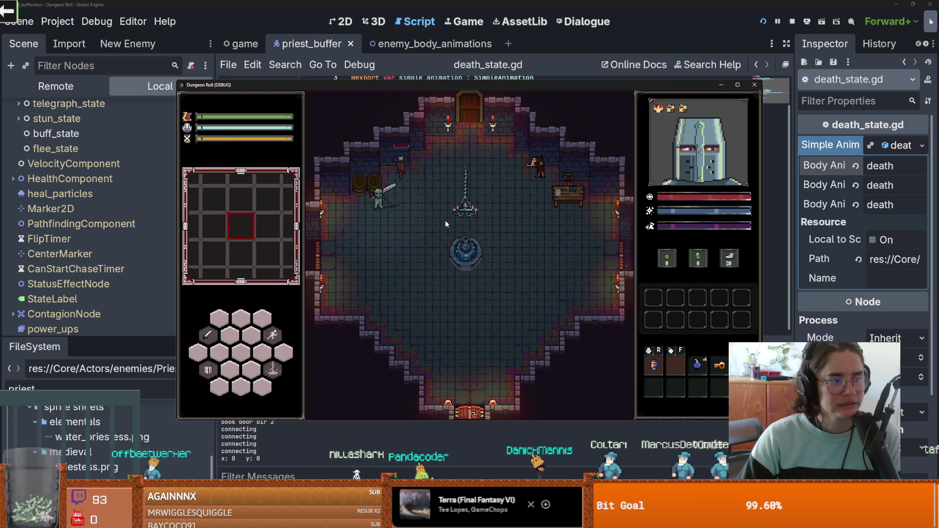
key("w")
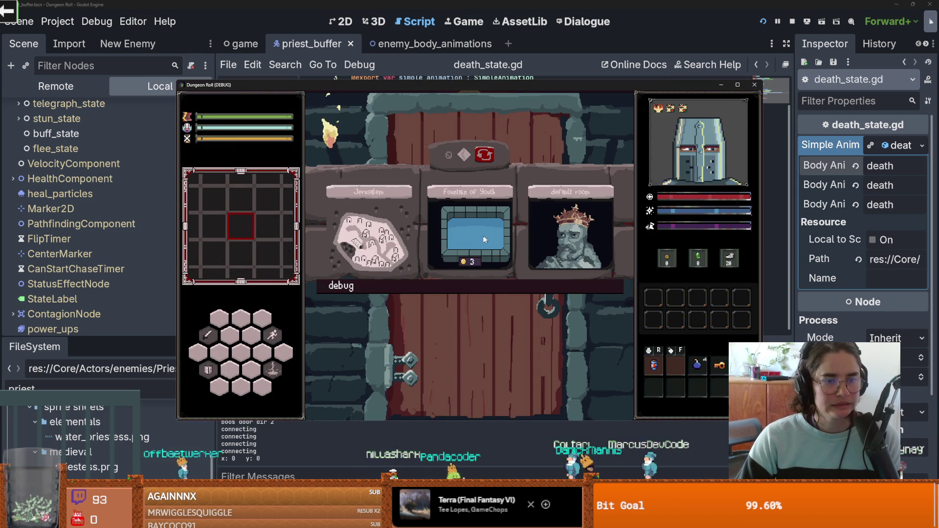
scroll(433, 310, "down", 5)
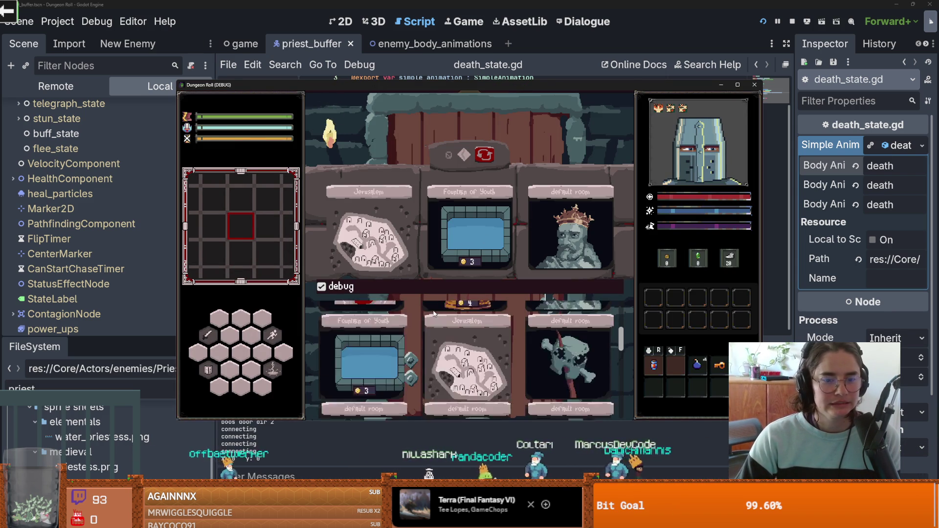
left_click(365, 352)
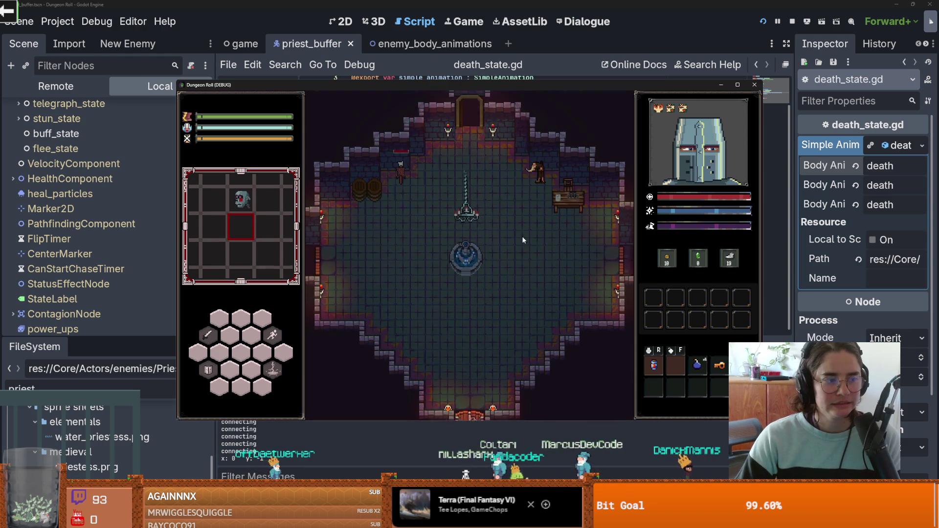
key("a")
key("w+d")
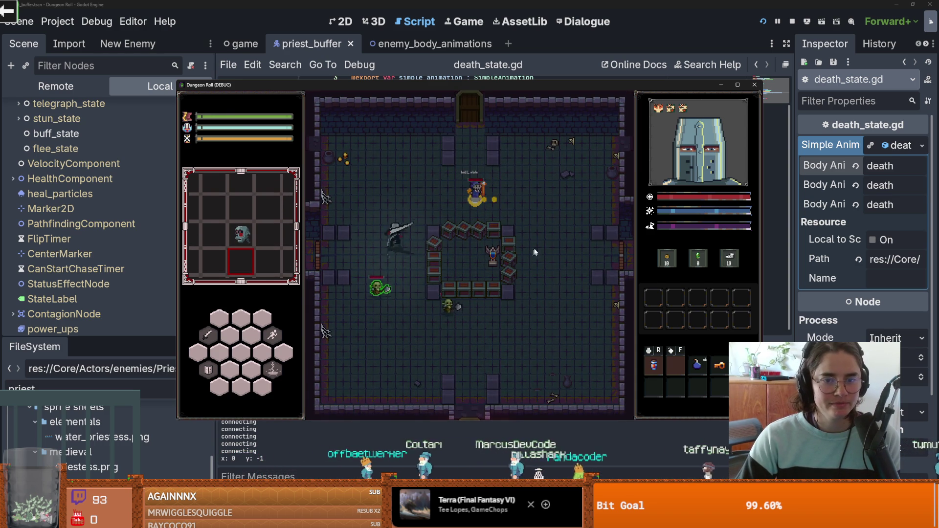
left_click(544, 215)
left_click(544, 219)
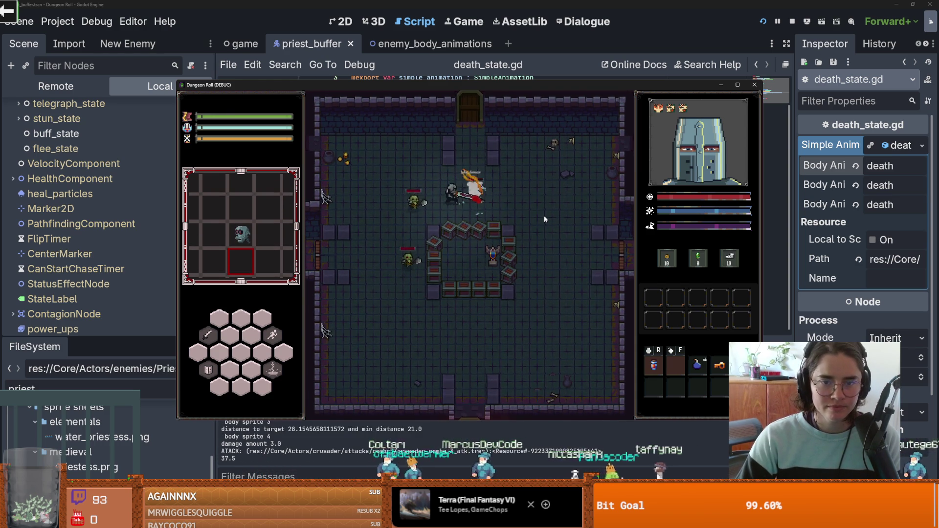
key("w+a")
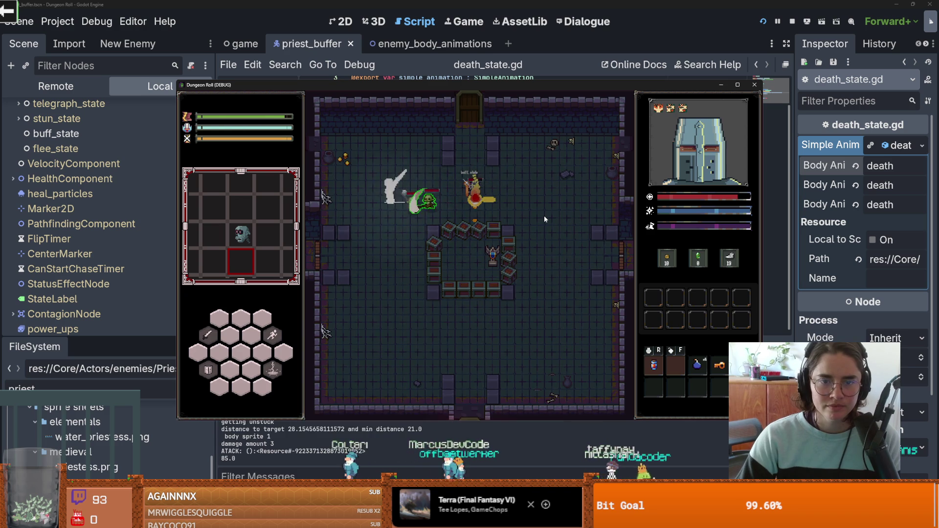
key("d")
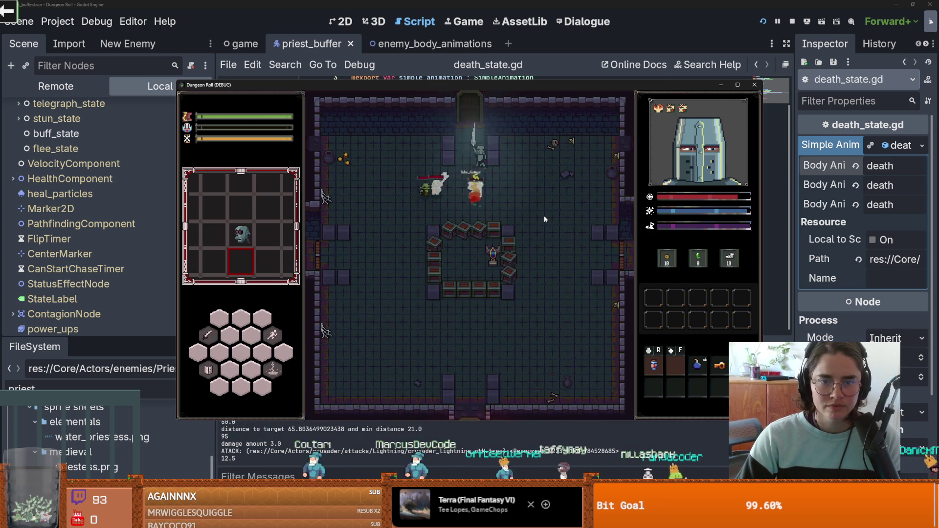
left_click(490, 213)
left_click(463, 208)
key("d")
key("s")
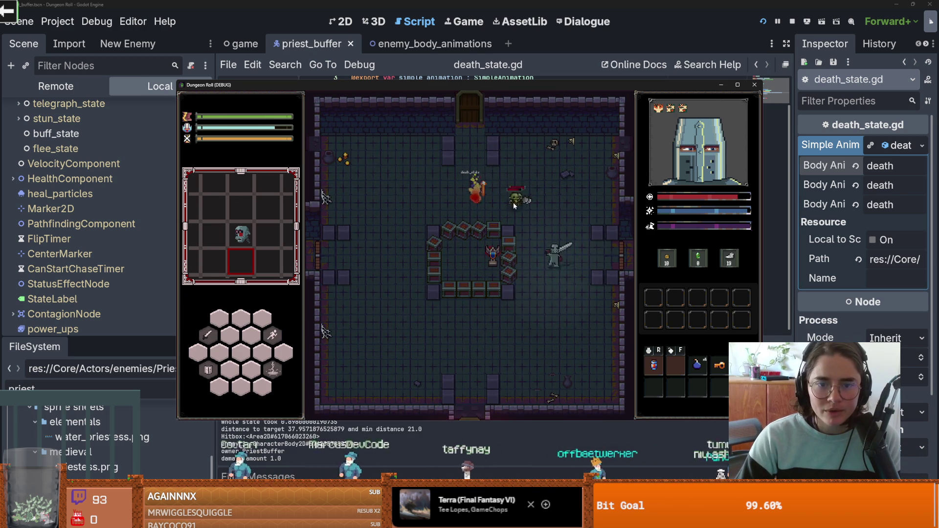
key("a")
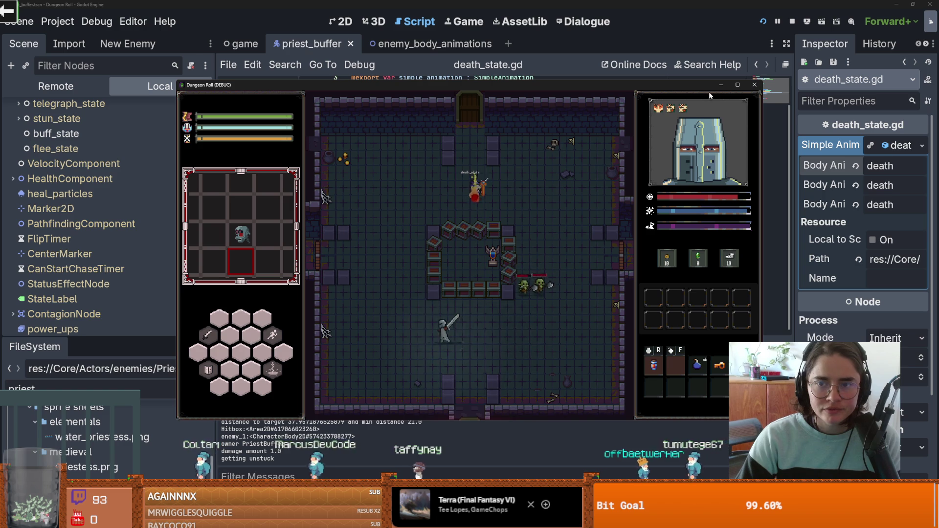
left_click(753, 85)
scroll(74, 240, "up", 3)
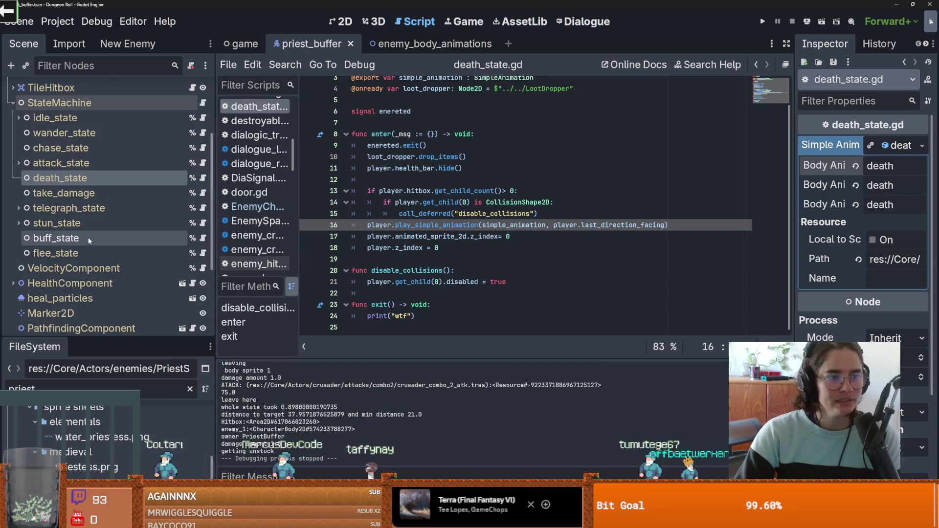
- Check buff_state's exit and z_index lines, open take_damage's script, then switch to enemy_body_animations
left_click(74, 240)
left_click(447, 306)
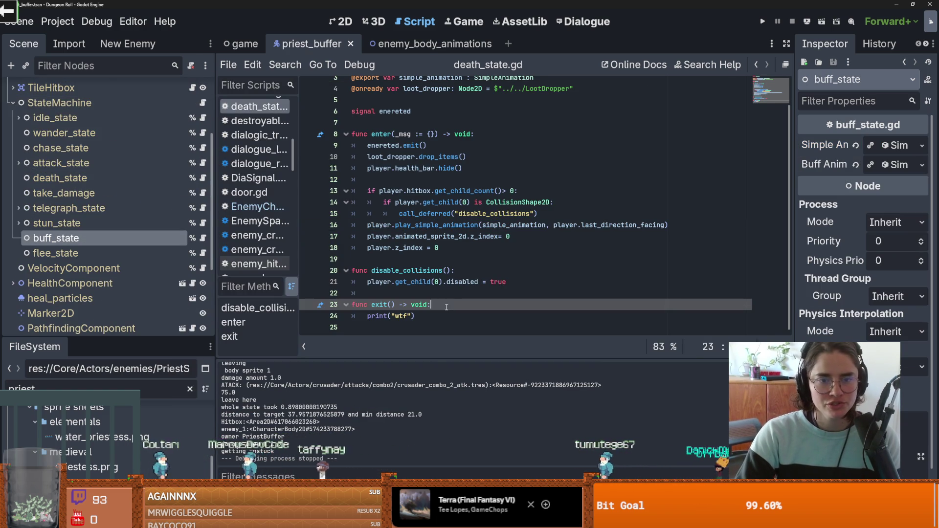
left_click(465, 252)
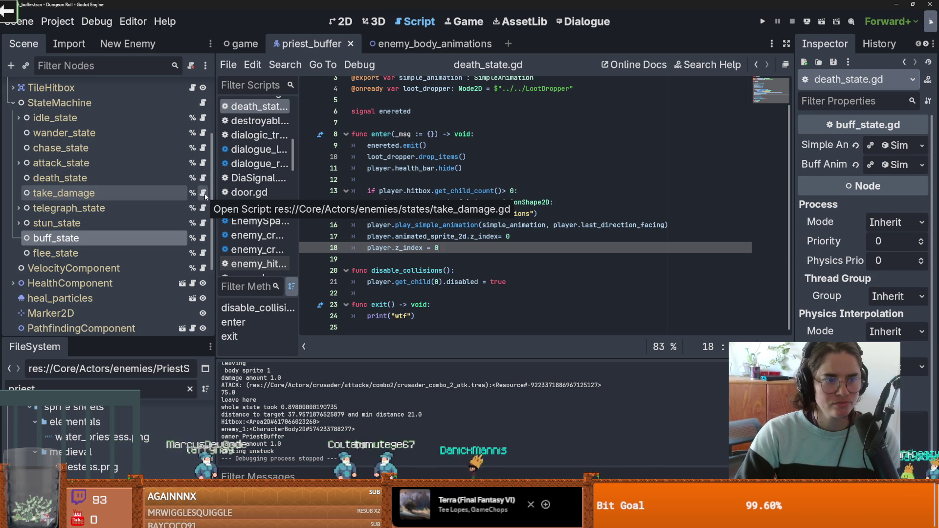
left_click(204, 193)
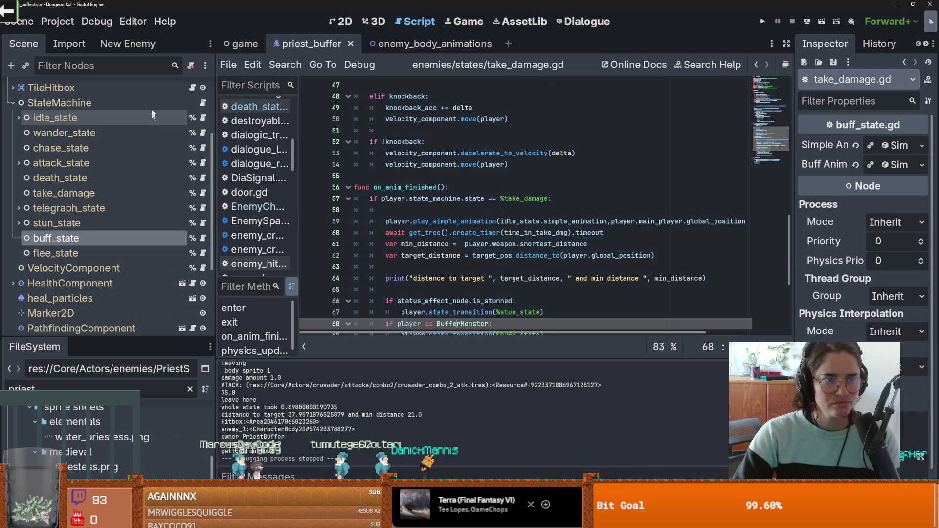
key("ctrl+Tab")
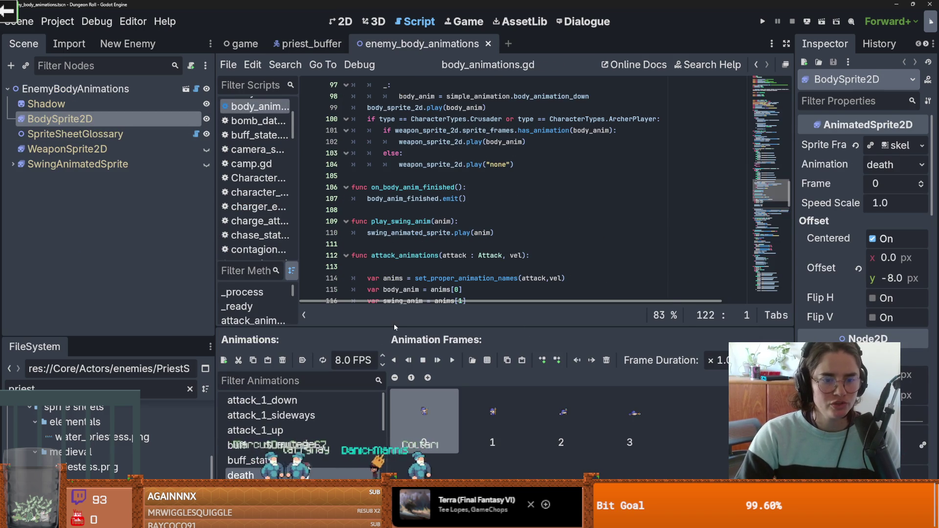
- Preview the buff_state, buff and death animations in an enlarged SpriteFrames panel, then return to priest_buffer
left_click_drag(376, 330, 376, 178)
left_click(247, 312)
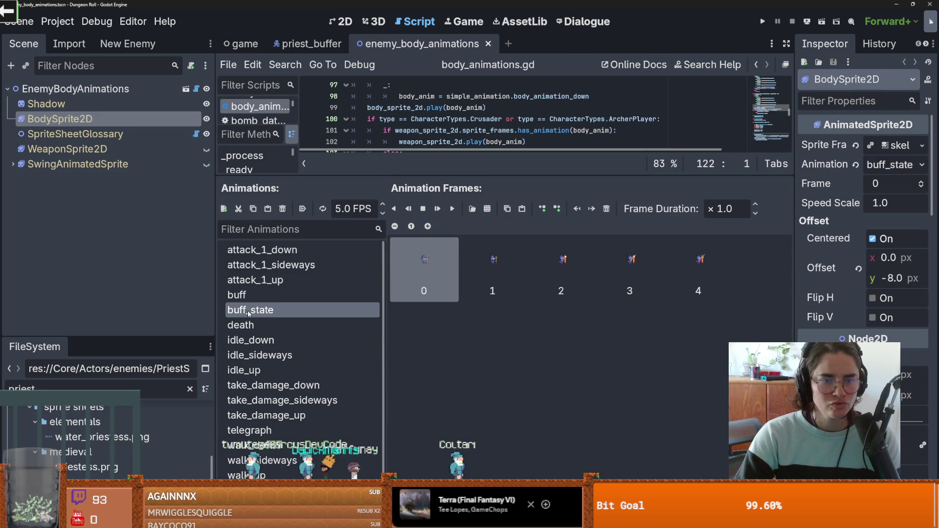
left_click(249, 302)
left_click(250, 310)
left_click(247, 325)
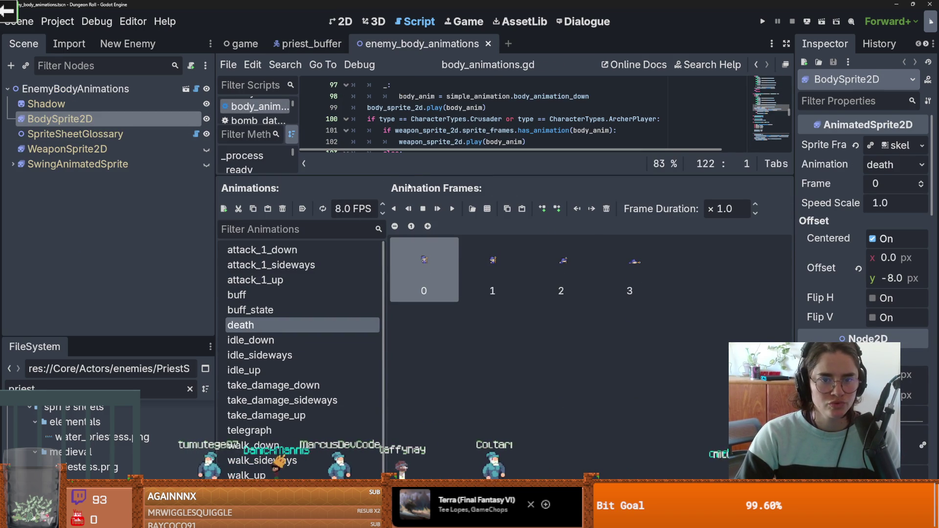
left_click_drag(407, 173, 407, 345)
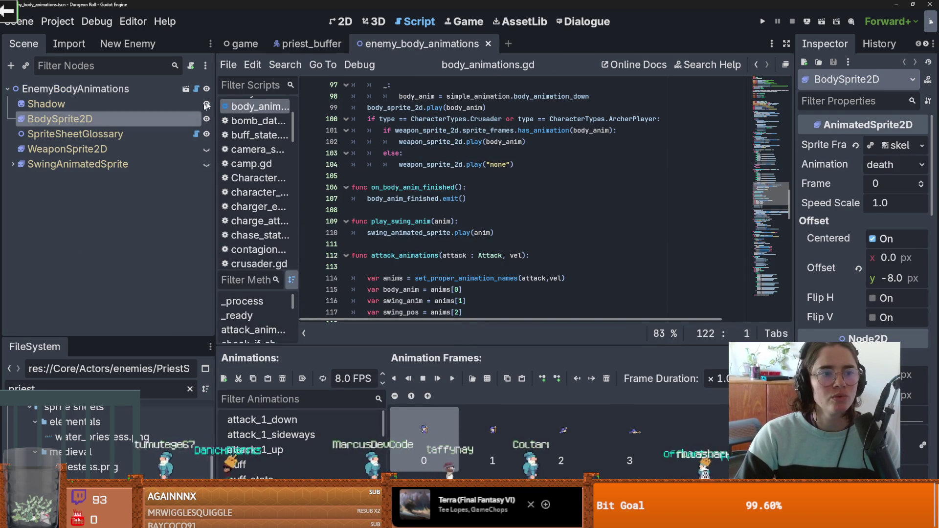
left_click(303, 44)
scroll(174, 113, "up", 2)
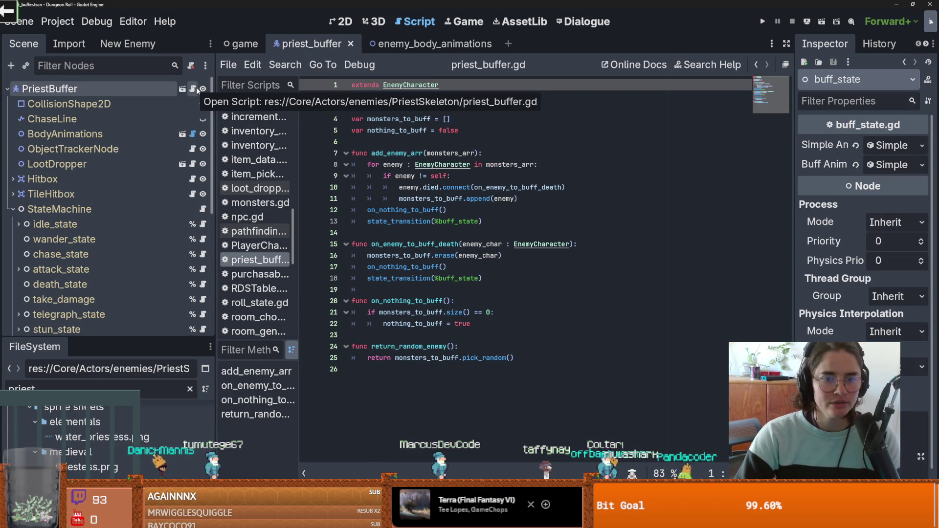
- Inspect the state_transition definition in Characters.gd and the death_state check on line 79
left_click(430, 278)
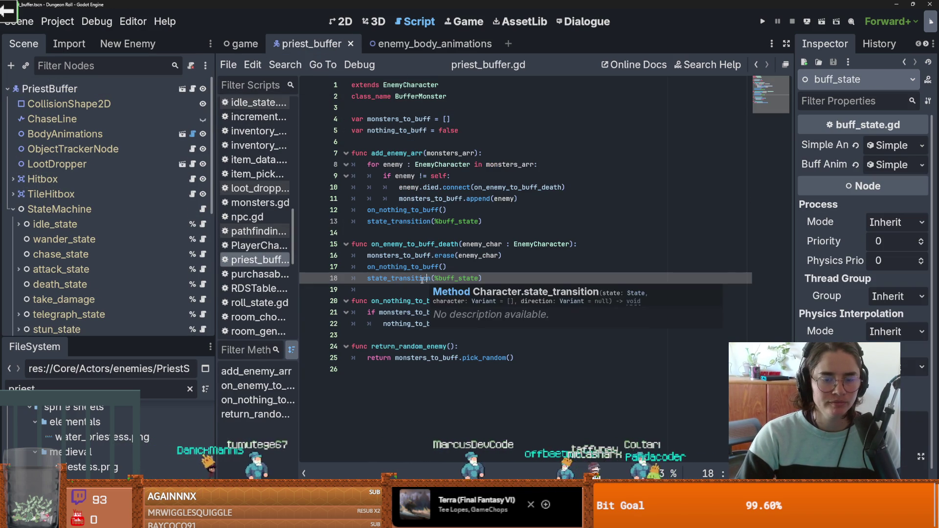
left_click(403, 278, "ctrl")
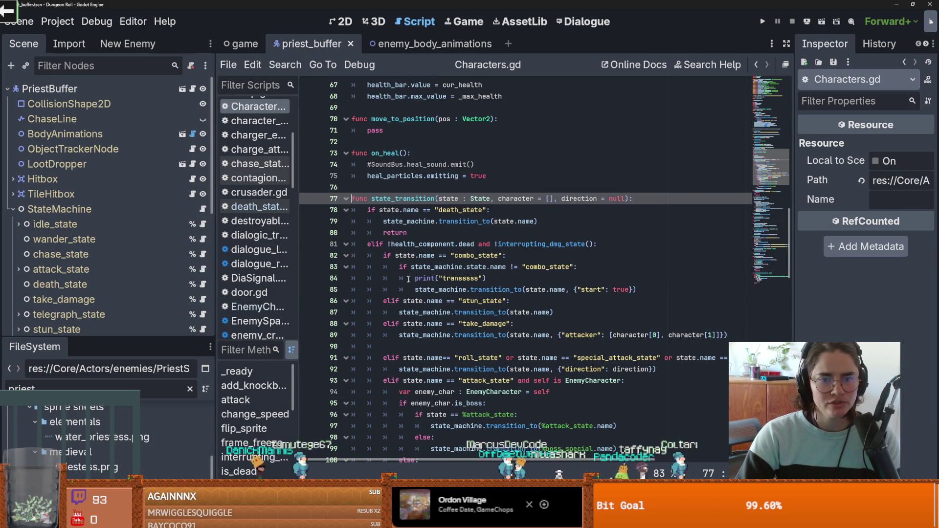
left_click(373, 210)
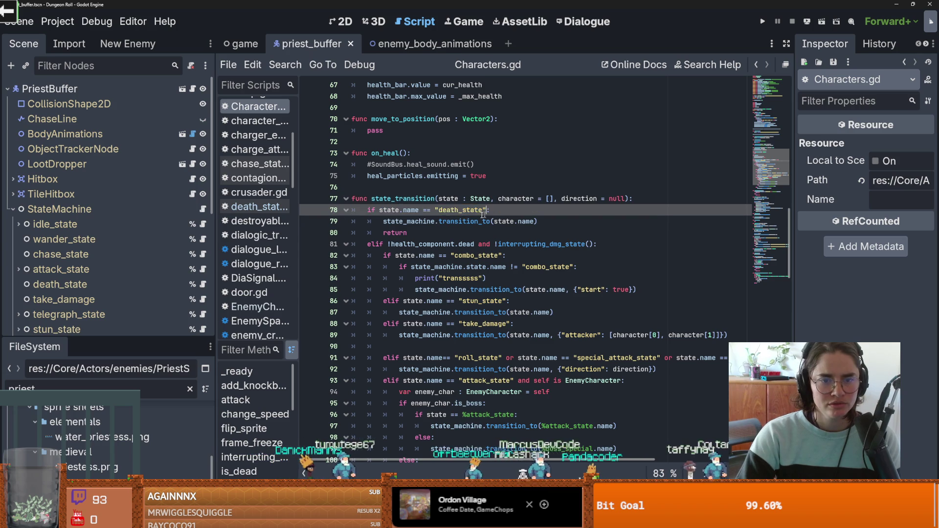
left_click(431, 221)
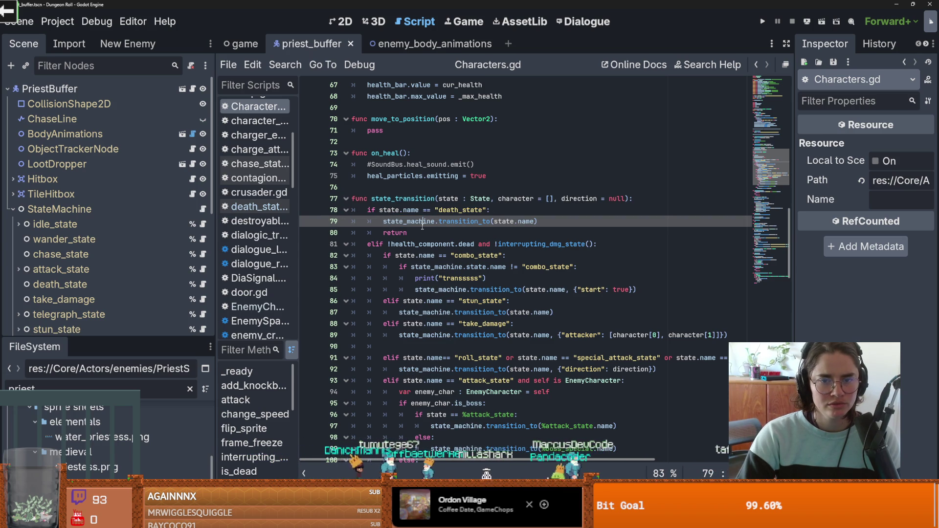
mouse_move(422, 227)
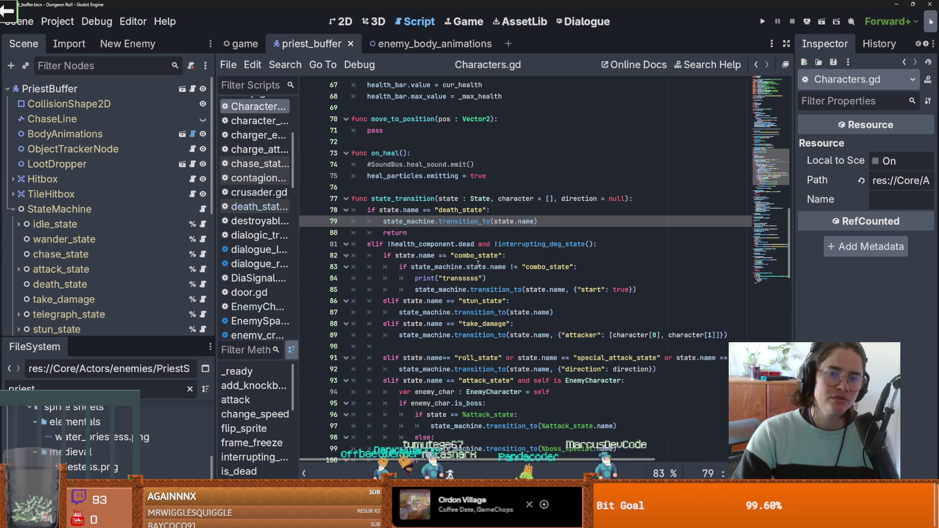
mouse_move(478, 264)
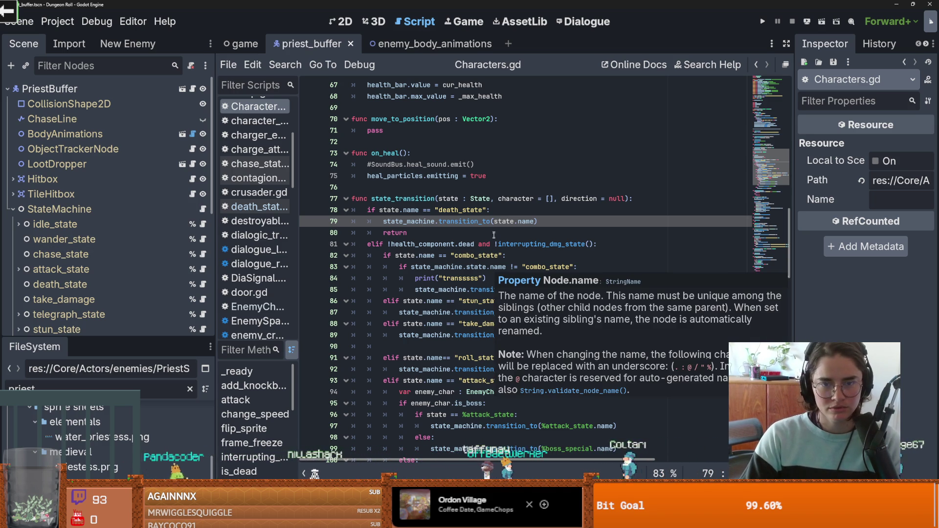
scroll(516, 278, "down", 3)
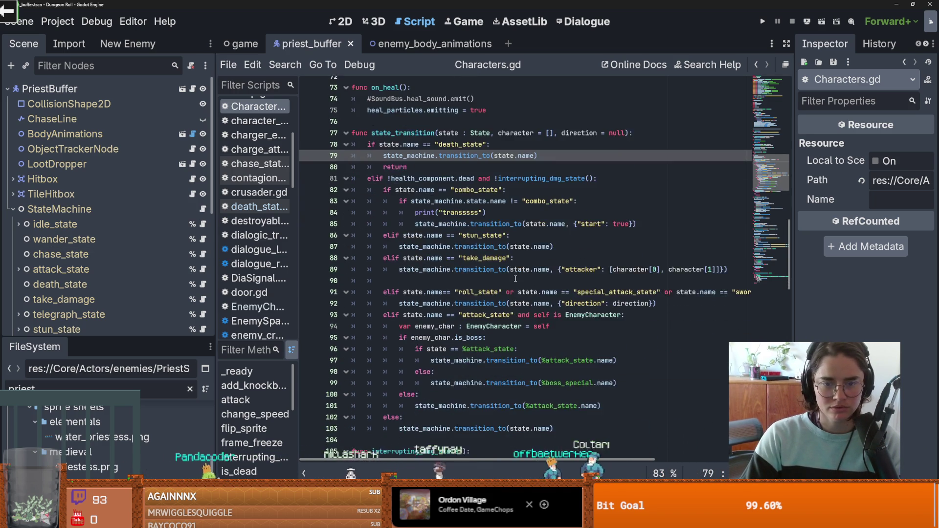
scroll(516, 278, "up", 2)
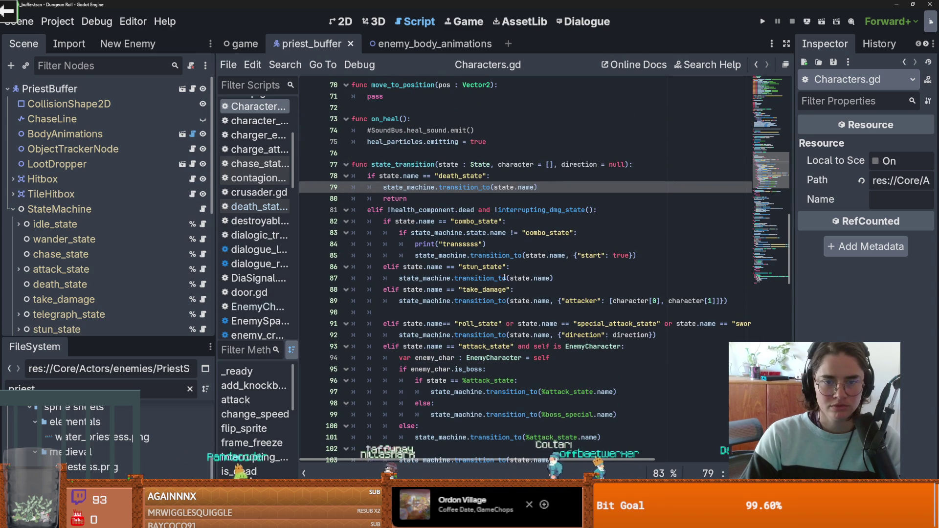
- Review the health check and the dead property on line 81, then return to priest_buffer.gd
left_click(439, 201)
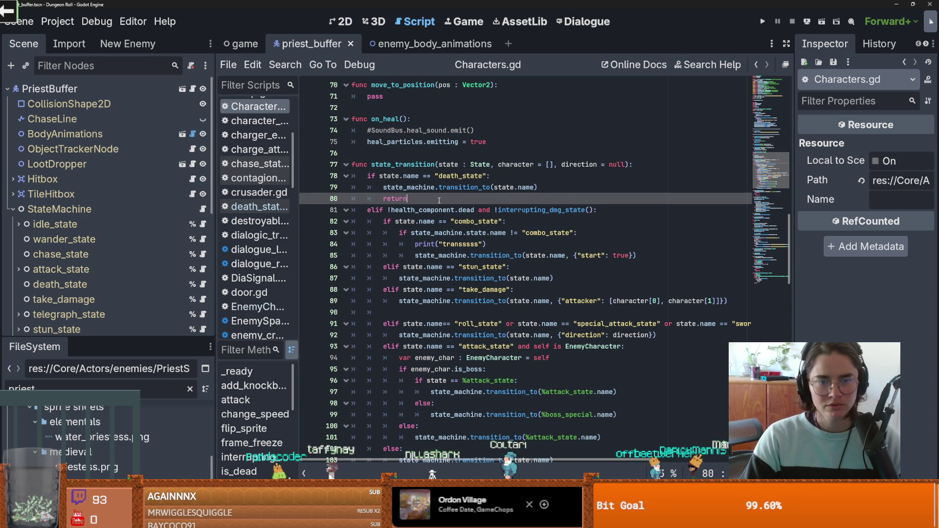
left_click(398, 211)
scroll(403, 260, "down", 2)
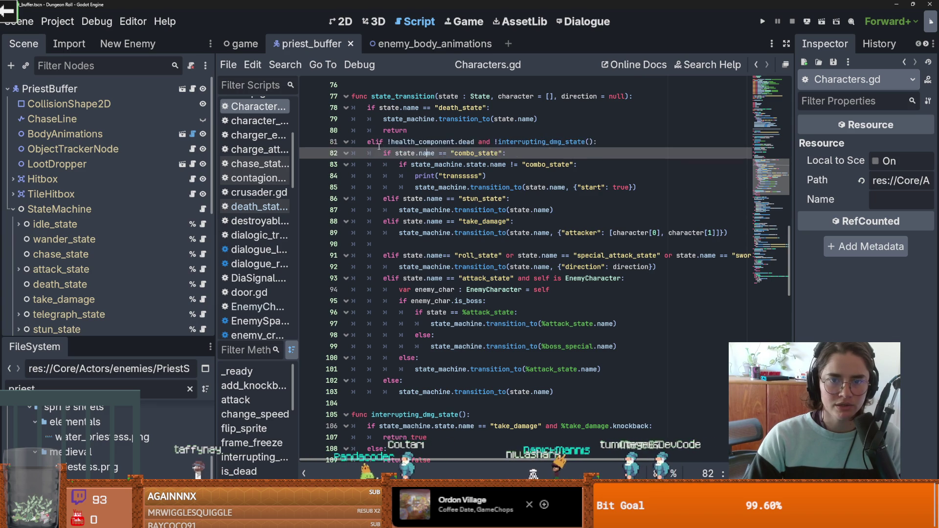
left_click(468, 142)
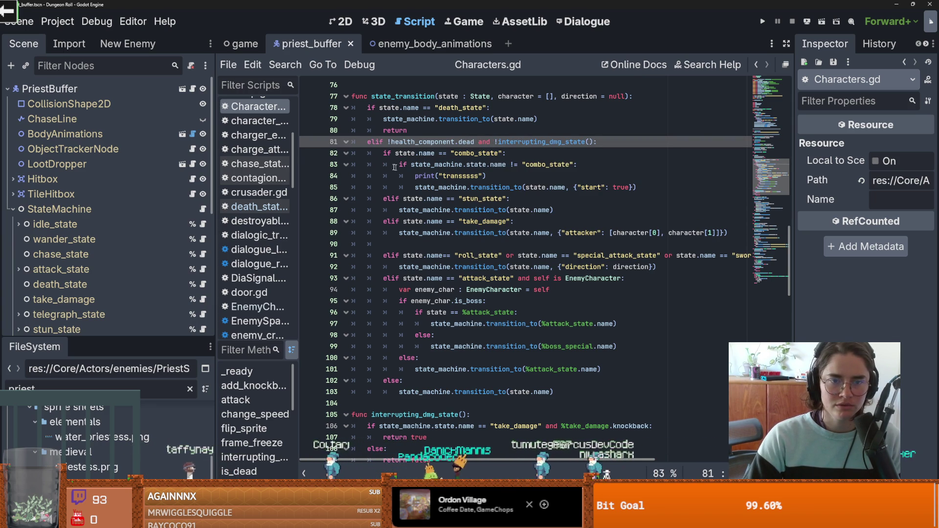
scroll(383, 197, "up", 2)
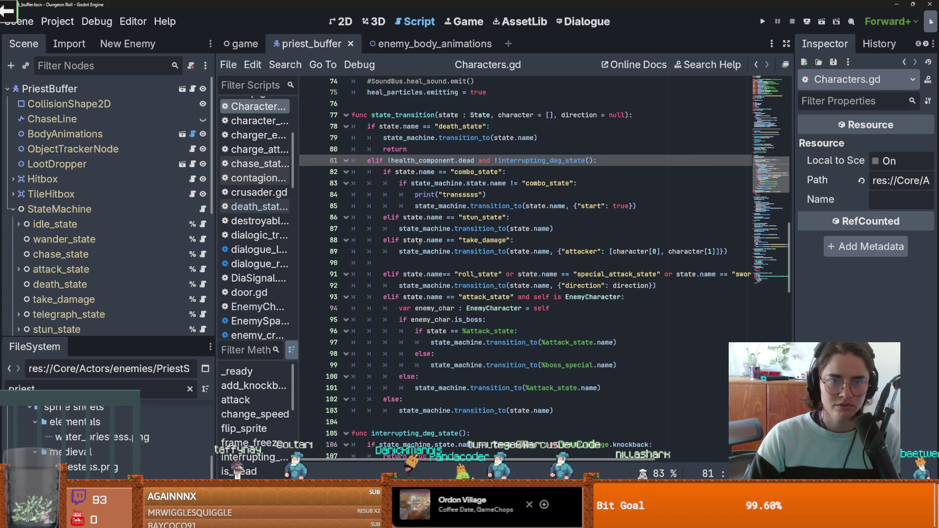
left_click(192, 91)
- Trace state_transition, on_enemy_to_buff_death and add_enemy_arr, checking state_transition's definition in Characters.gd
double_click(422, 277)
double_click(412, 244)
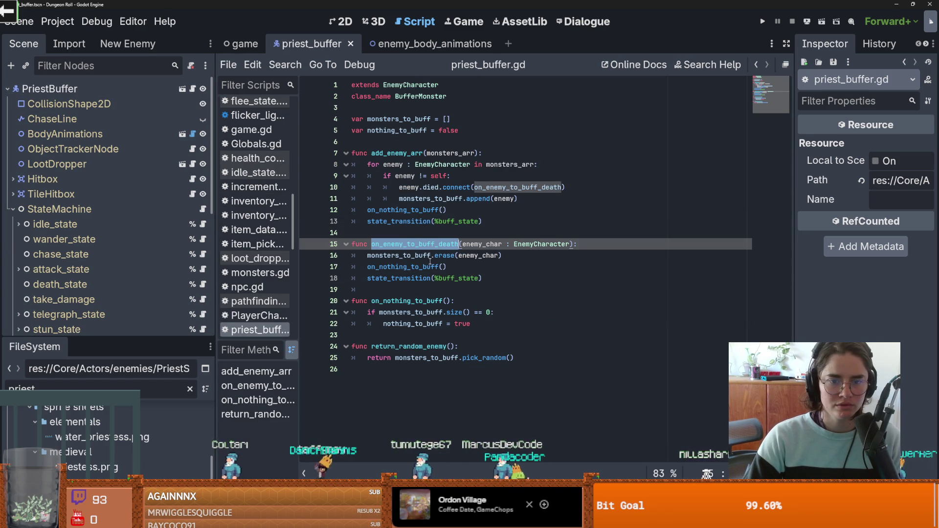
double_click(407, 222)
double_click(409, 154)
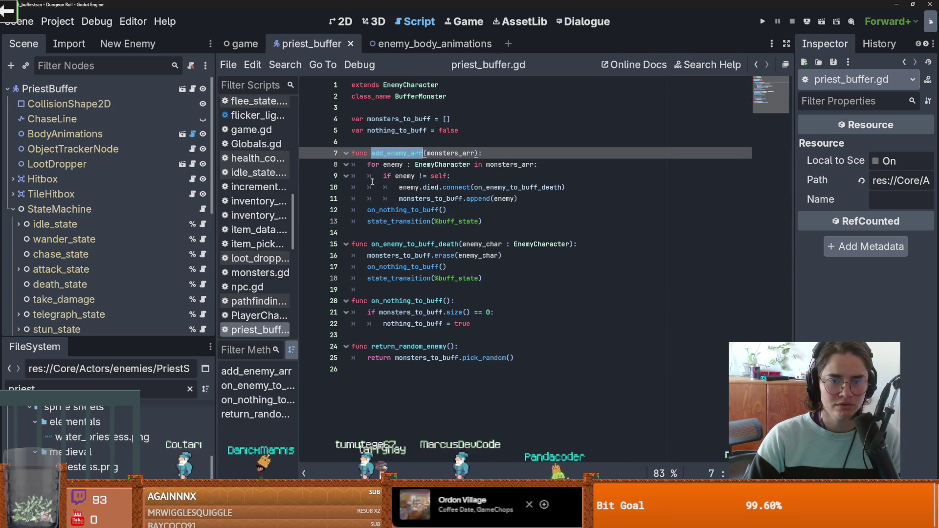
mouse_move(410, 217)
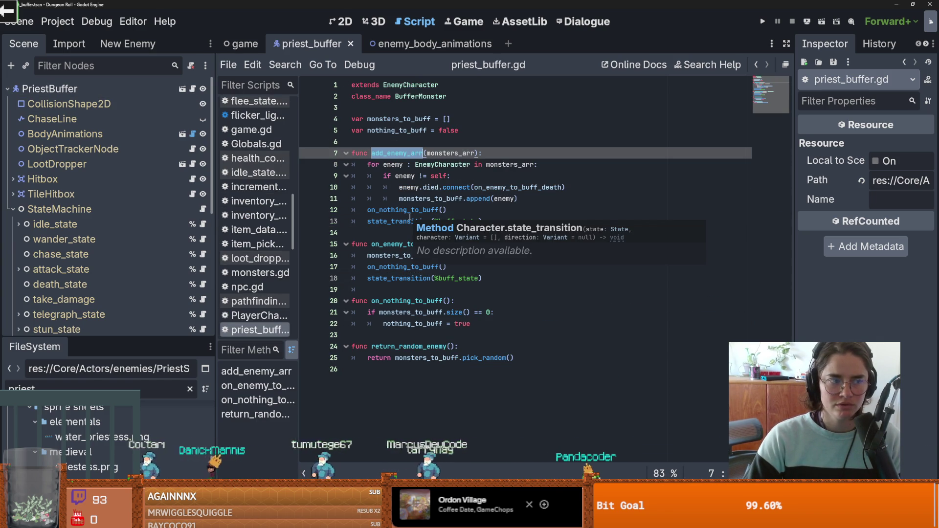
double_click(402, 221)
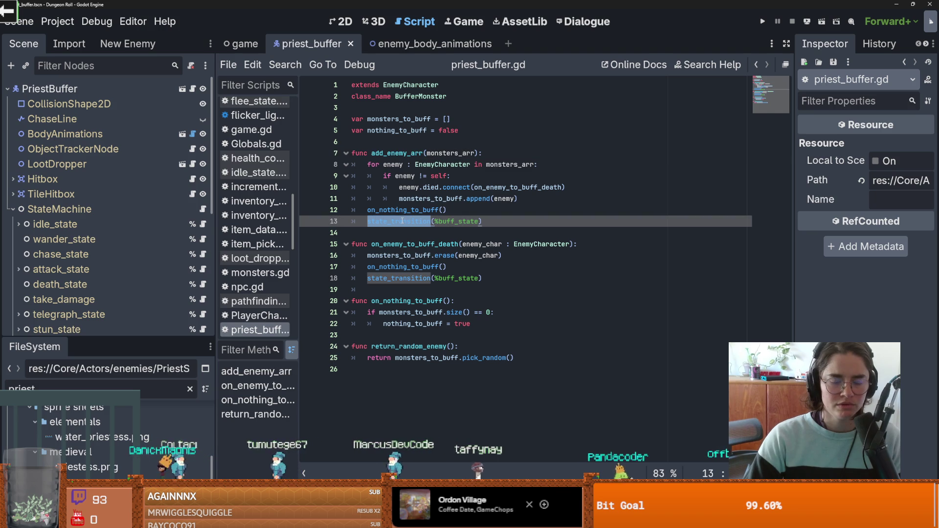
left_click(403, 221, "ctrl")
scroll(396, 269, "down", 3)
scroll(397, 269, "up", 2)
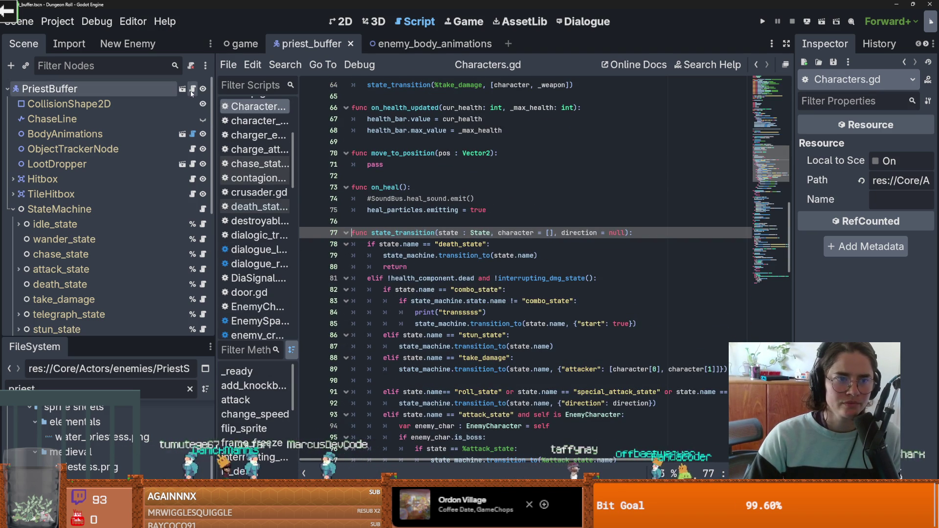
key("alt+Left")
- Review on_nothing_to_buff and add_enemy_arr, then select the StateLabel node in the Scene dock
double_click(402, 210)
double_click(399, 154)
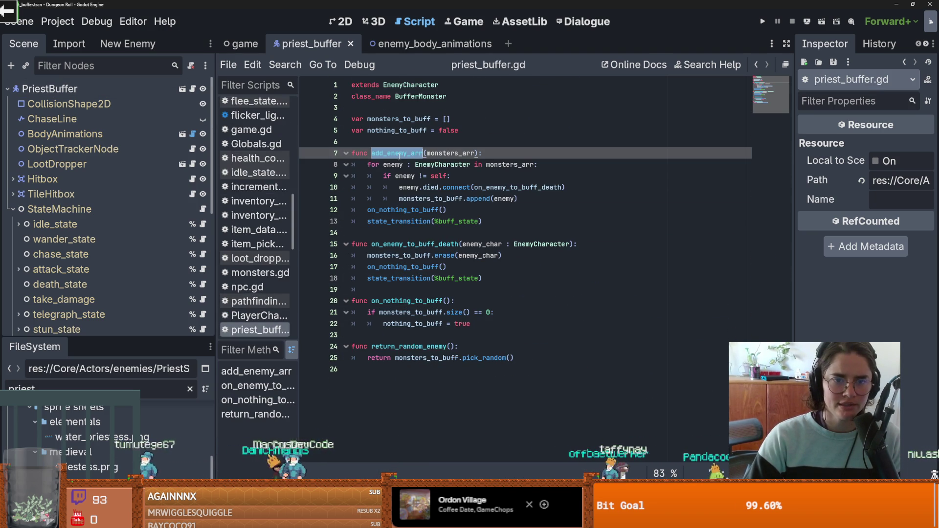
left_click(410, 221)
left_click(379, 267)
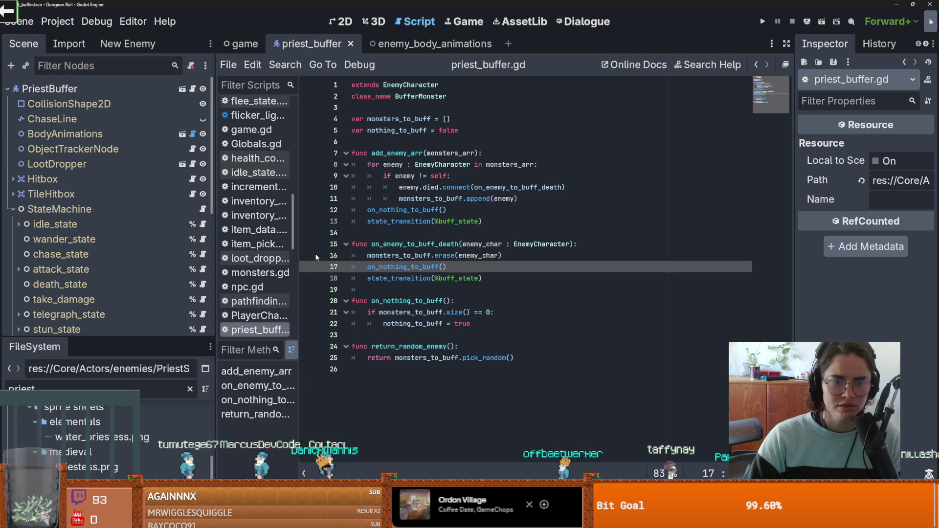
scroll(80, 247, "down", 3)
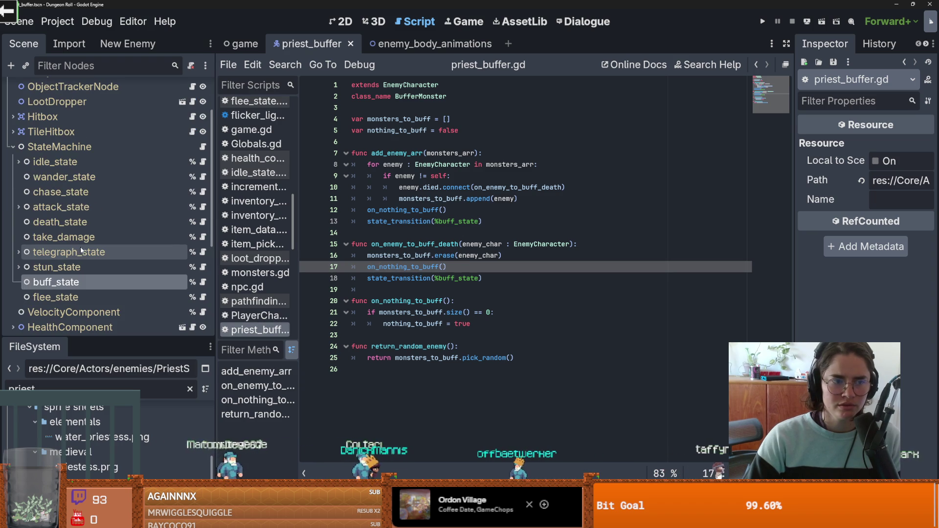
scroll(85, 249, "down", 8)
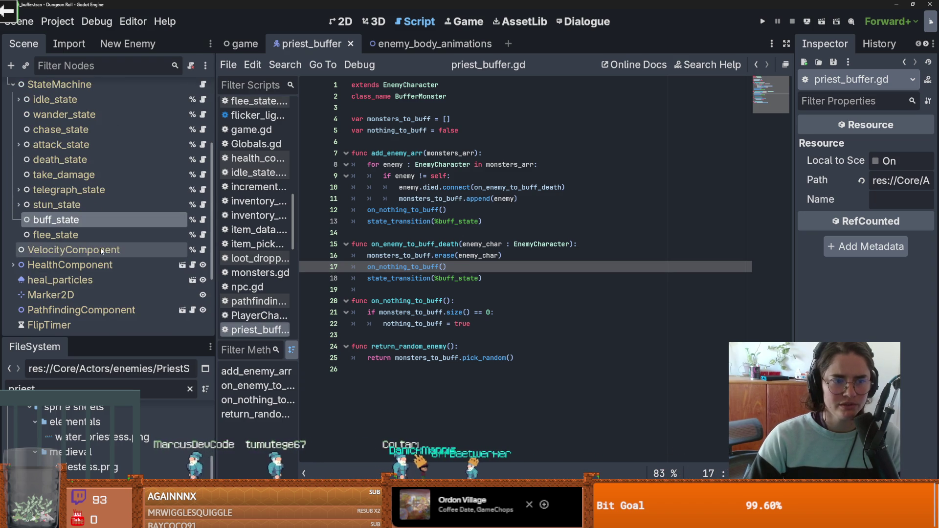
left_click(102, 278)
- Enlarge the StateLabel box up and left and set its font size override to 11 px
scroll(460, 192, "up", 5)
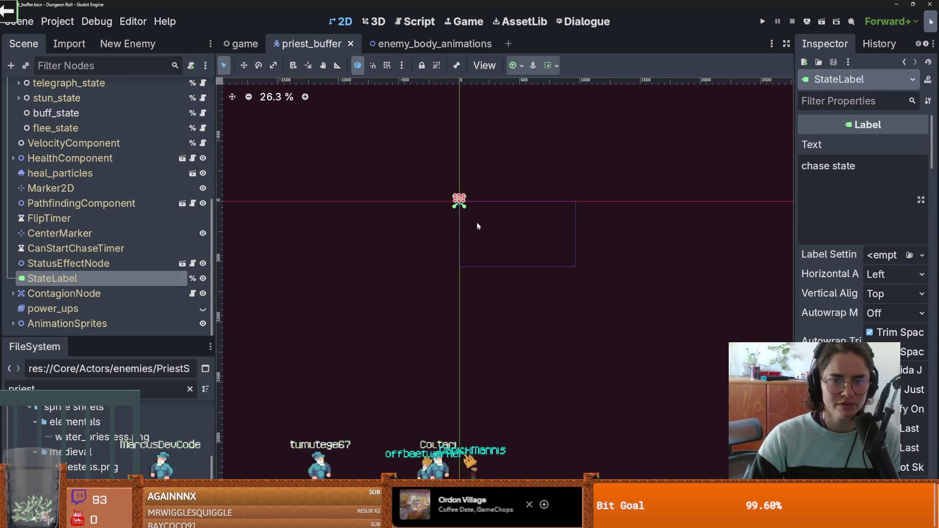
scroll(462, 192, "up", 10)
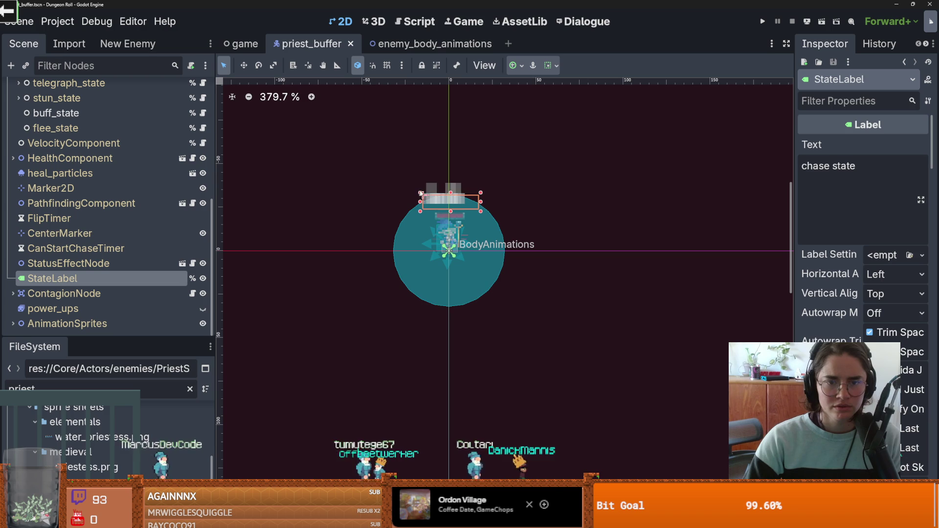
left_click_drag(421, 194, 402, 183)
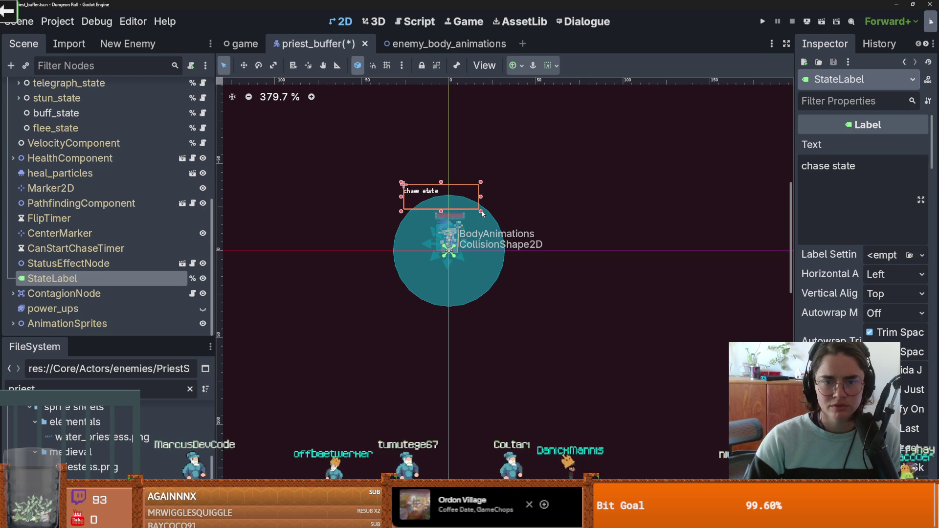
left_click_drag(482, 214, 495, 214)
scroll(863, 342, "down", 15)
scroll(863, 342, "down", 15)
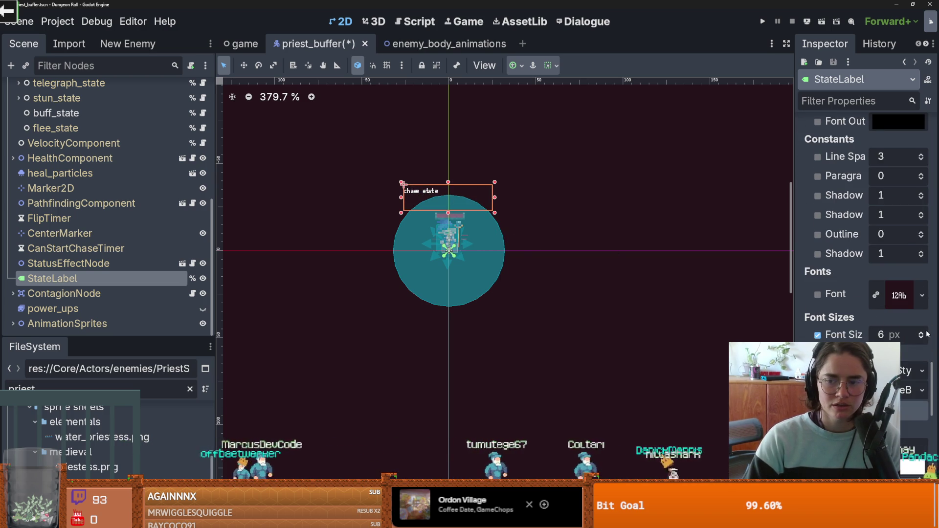
left_click(921, 333)
- Reposition the state label, undo an accidental collision shape move, then save and run the project
left_click_drag(460, 206, 477, 209)
left_click(509, 210)
left_click(465, 206)
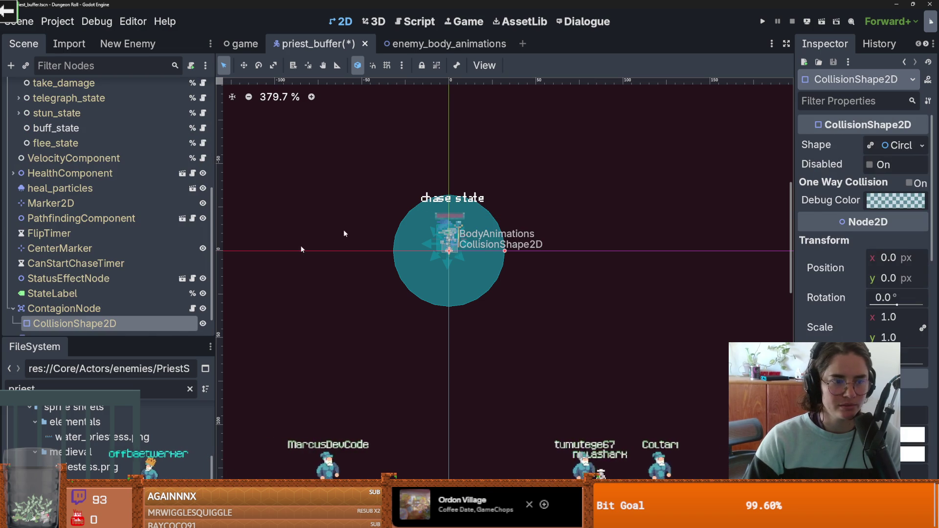
left_click(430, 205)
mouse_move(499, 213)
left_mouse_down()
mouse_move(509, 214)
mouse_move(457, 200)
left_mouse_up()
key("ctrl+z")
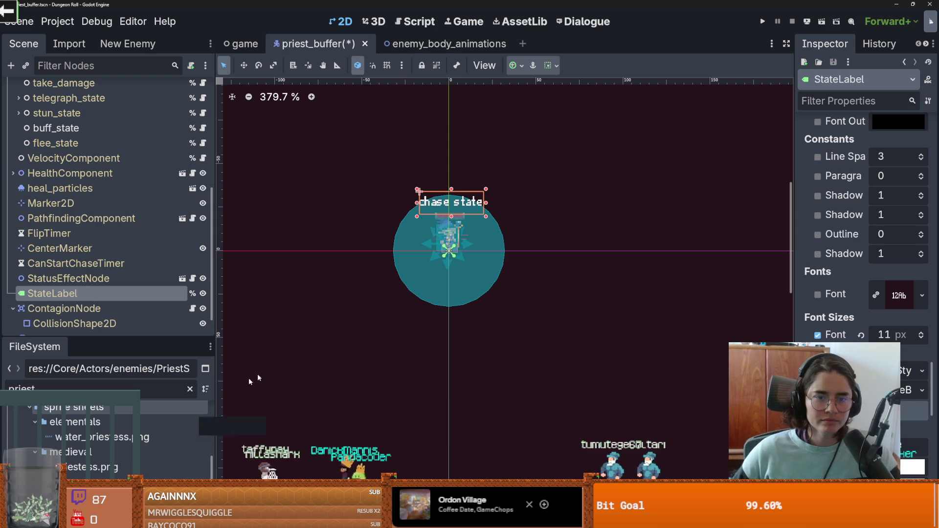
left_click(761, 21)
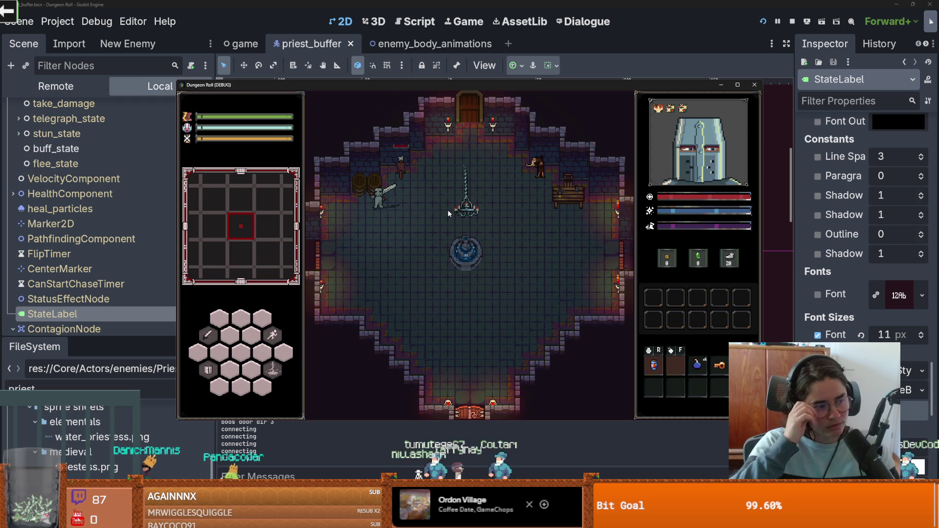
- Walk through the top door and pick a room from the choice cards
key("w")
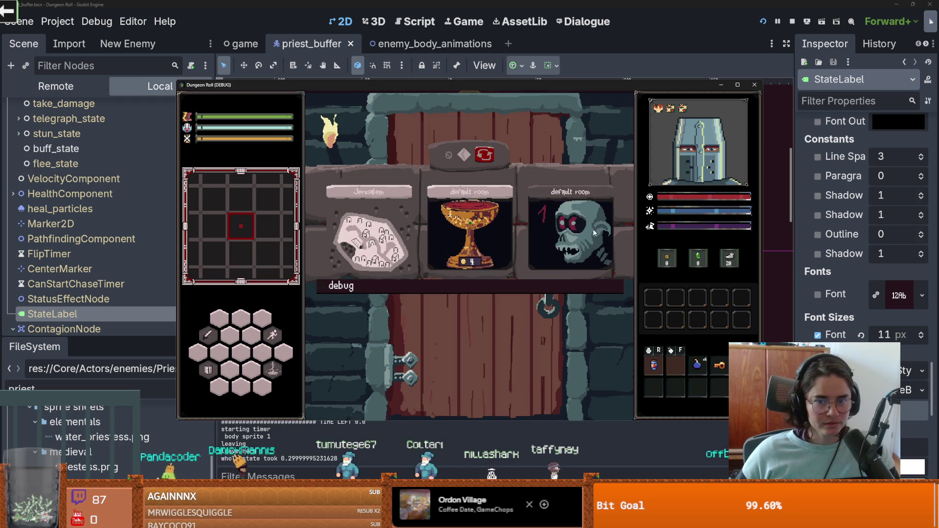
left_click(412, 243)
key("w")
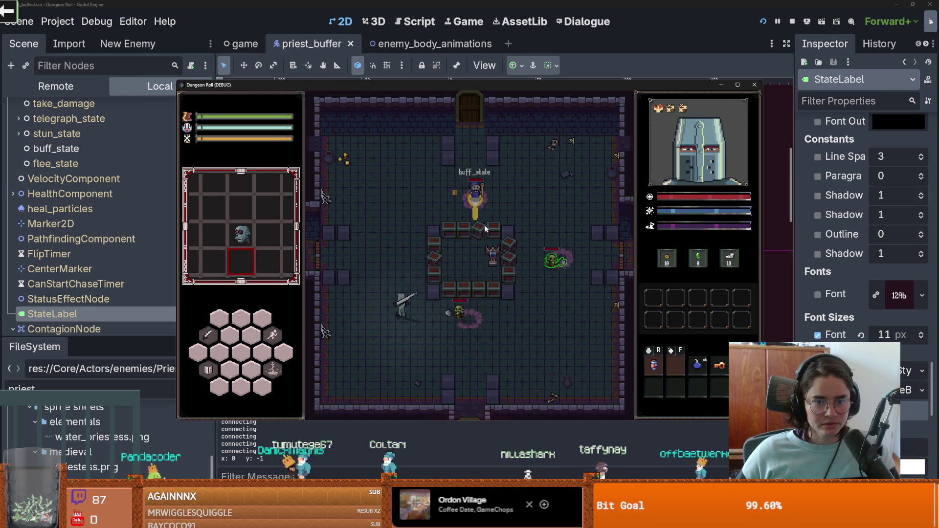
key("w")
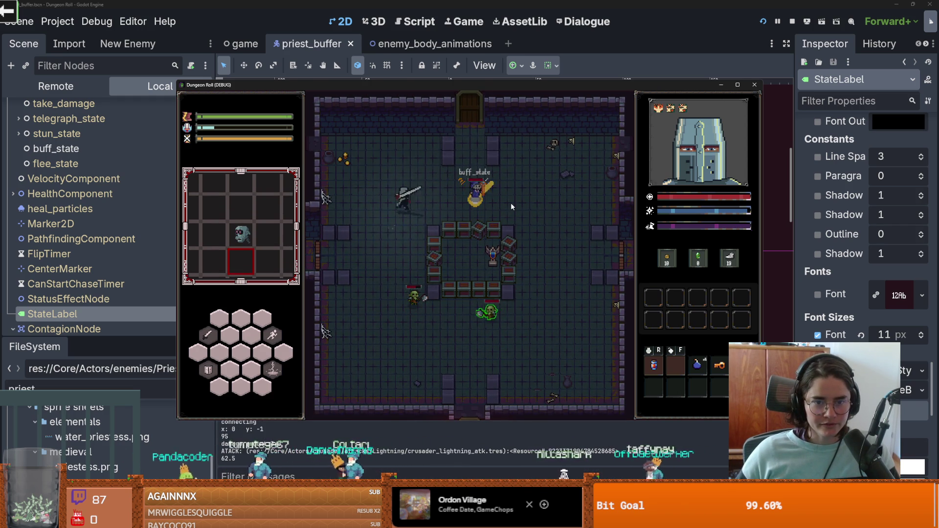
- Attack the priest through buff_state and take_damage until it dies, then stop the game
left_click(515, 202)
left_click(515, 206)
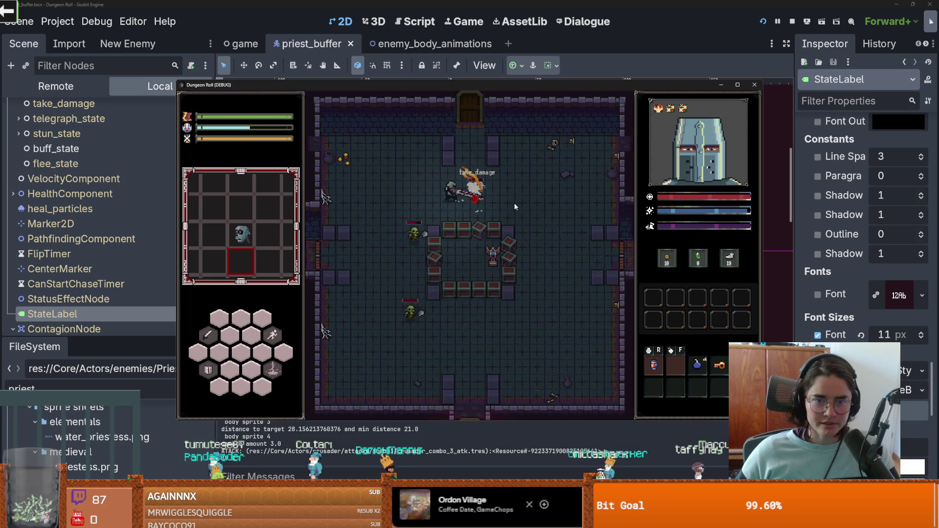
key("s")
key("w")
left_click(428, 203)
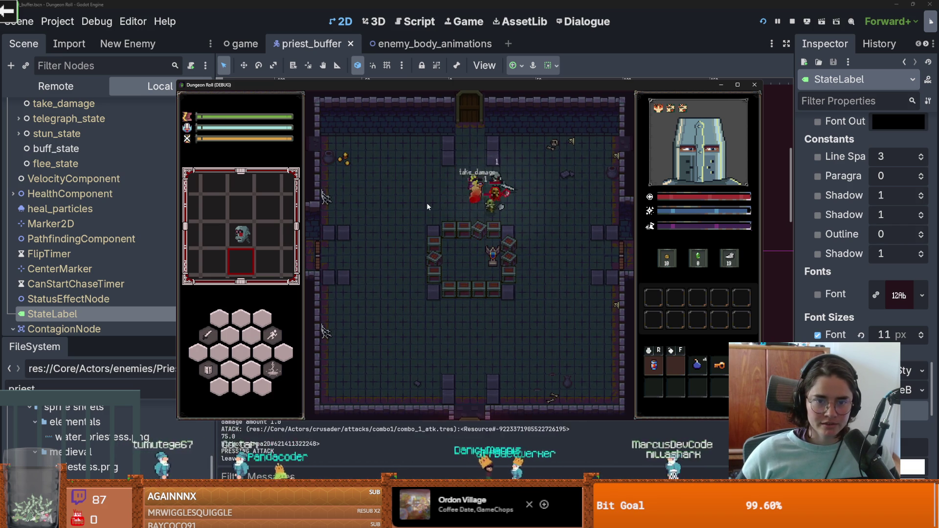
key("a")
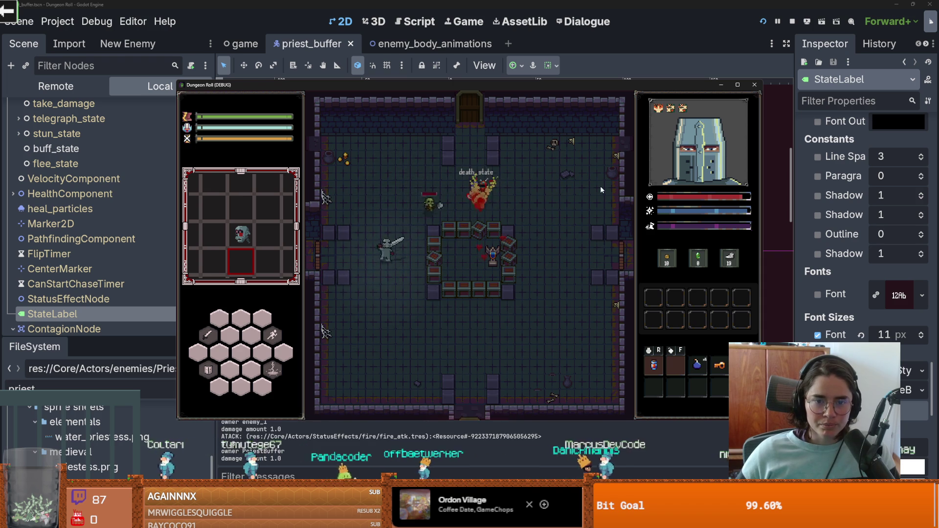
left_click(755, 84)
scroll(98, 220, "down", 1)
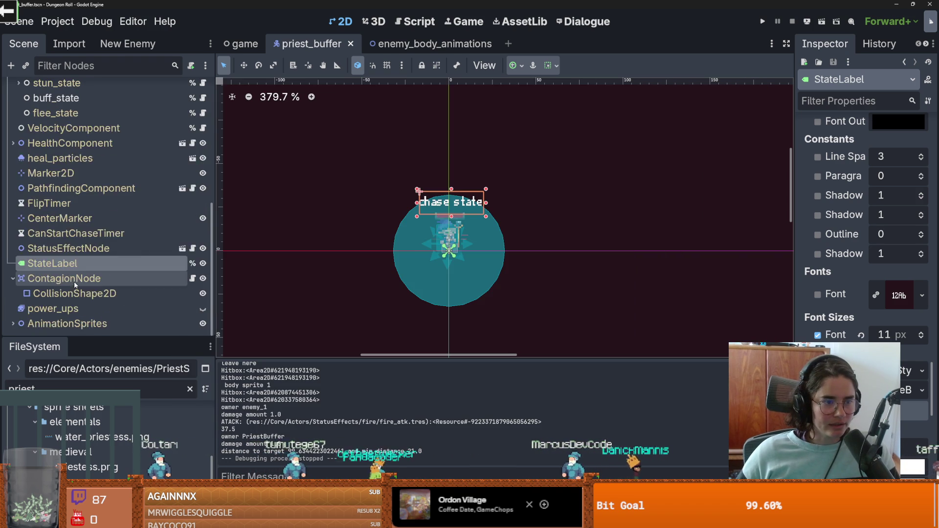
- Add a breakpoint on the print("wtf") line in death_state.gd's exit() and rerun with F5
scroll(98, 220, "up", 4)
left_click(203, 162)
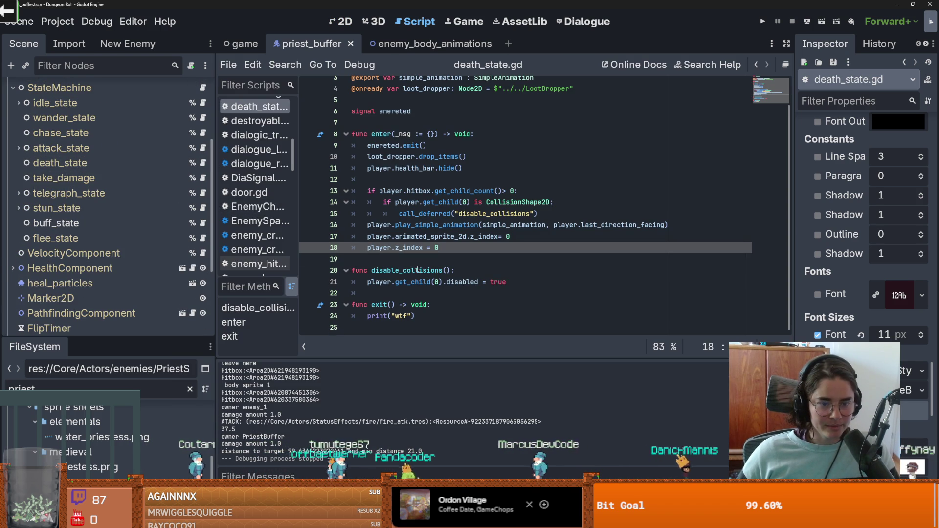
scroll(287, 417, "up", 3)
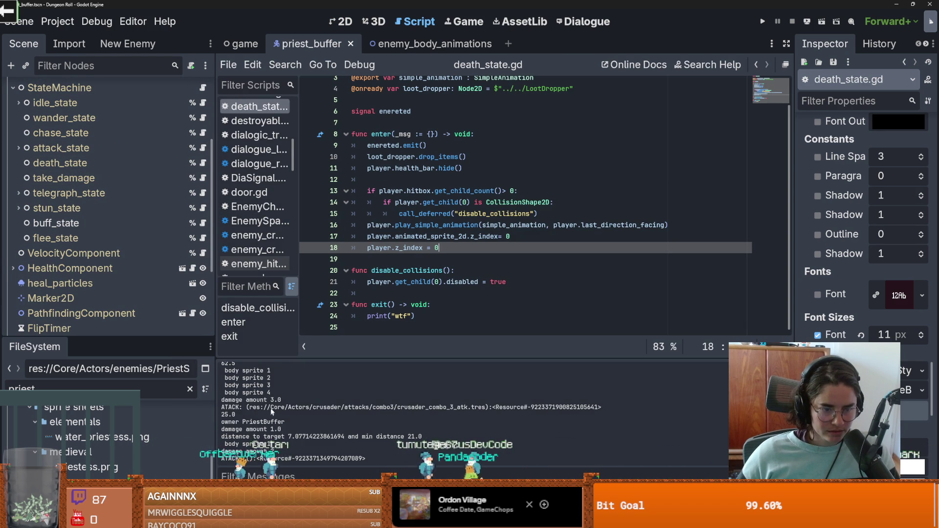
left_click(308, 316)
key("F5")
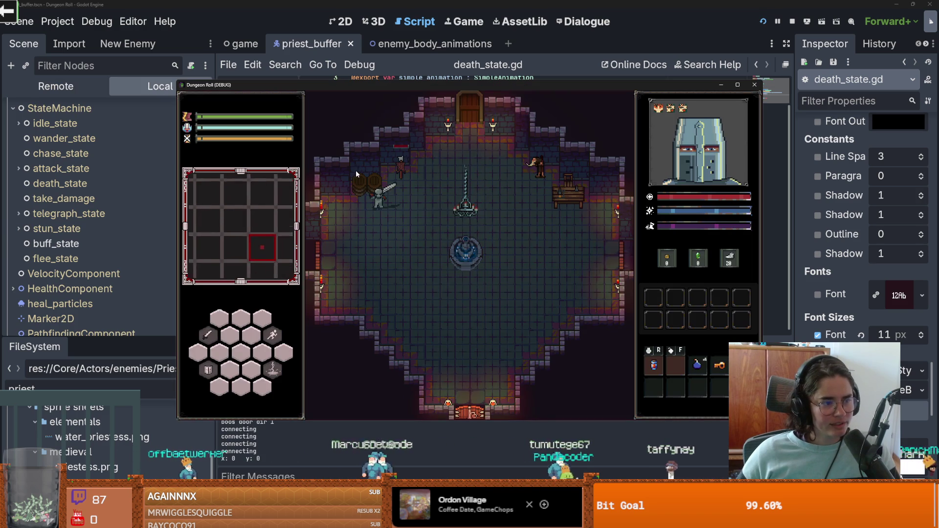
- Enable debug on the room-select screen and enter an enemy room
key("w+d")
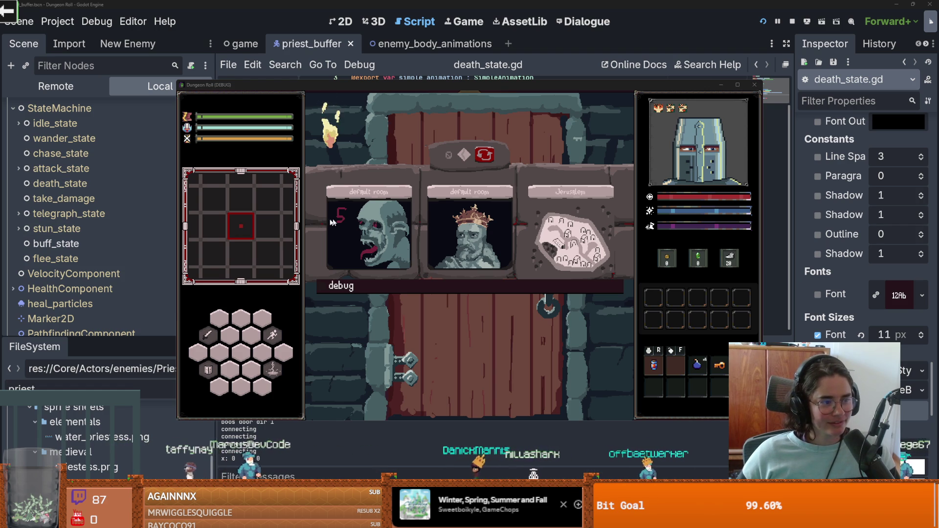
left_click(414, 289)
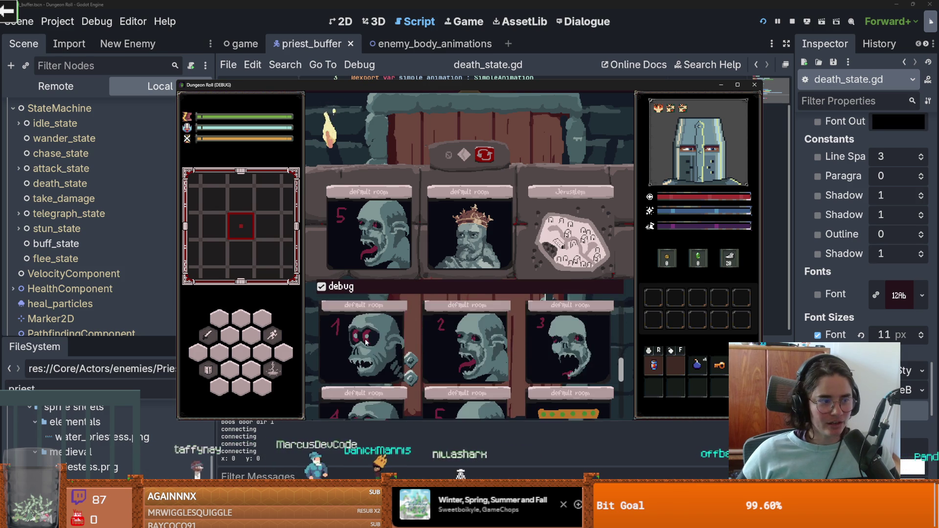
left_click(385, 334)
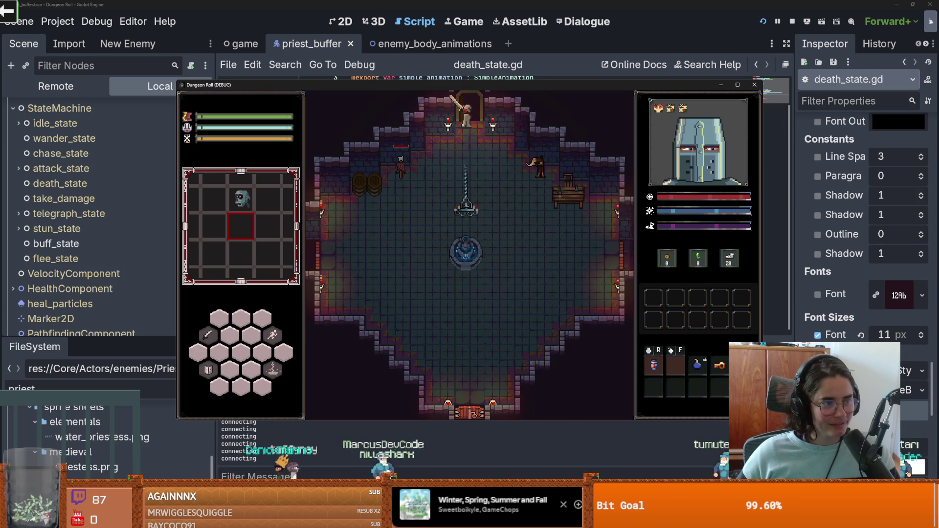
key("w")
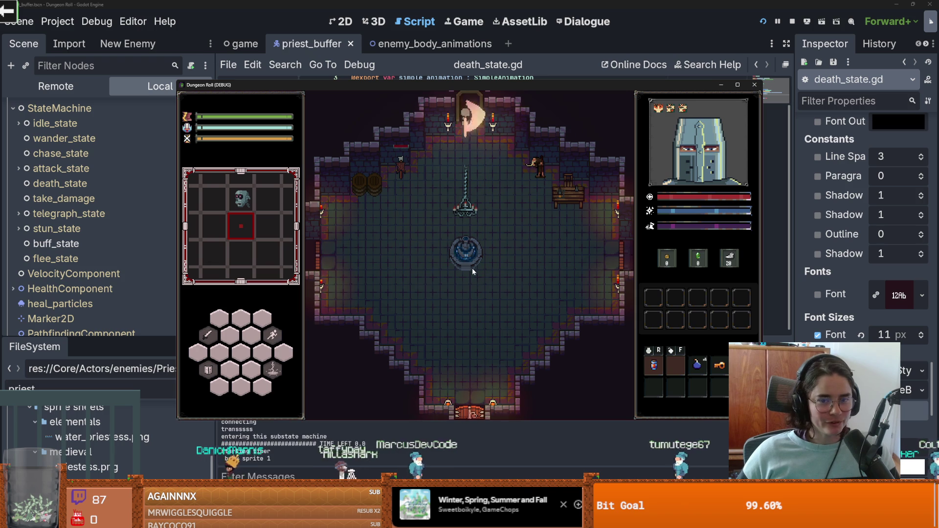
key("w")
key("a")
- Kill the priest into death_state, close the game, and go to line 17 of death_state.gd
key("w")
key("d")
left_click(500, 210)
key("d")
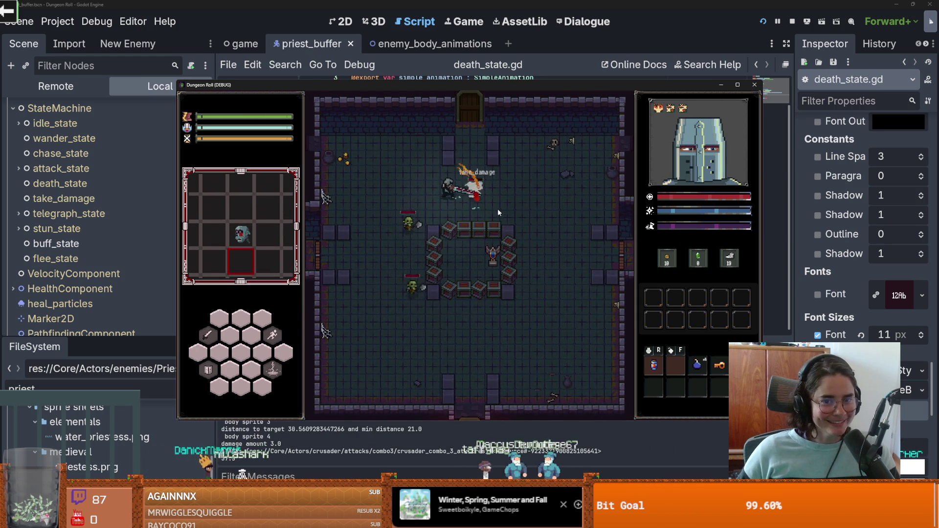
left_click(497, 209)
left_click(492, 210)
key("s")
key("d")
key("s")
key("a")
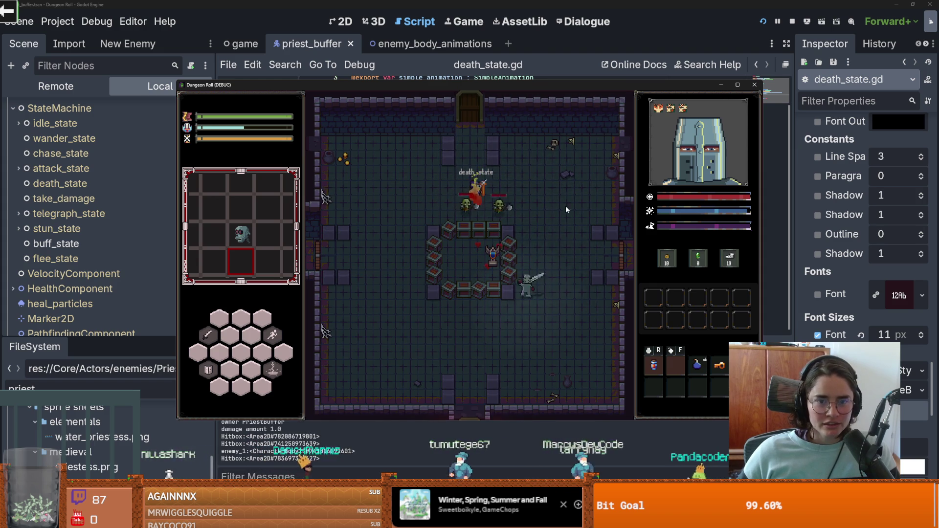
left_click(754, 85)
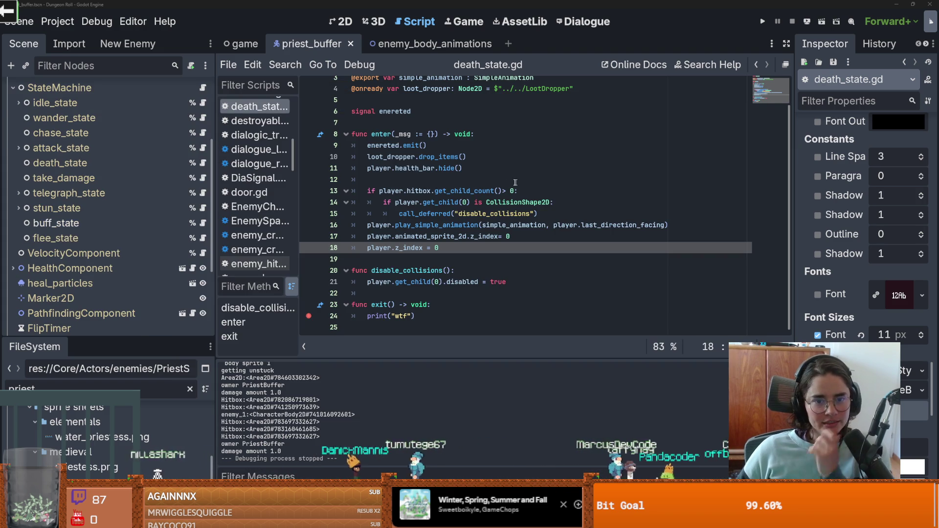
left_click(463, 237)
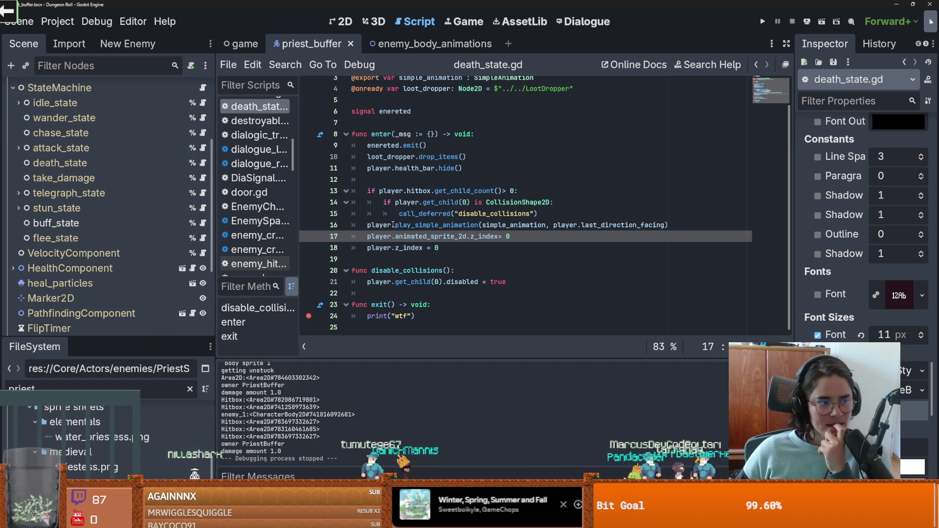
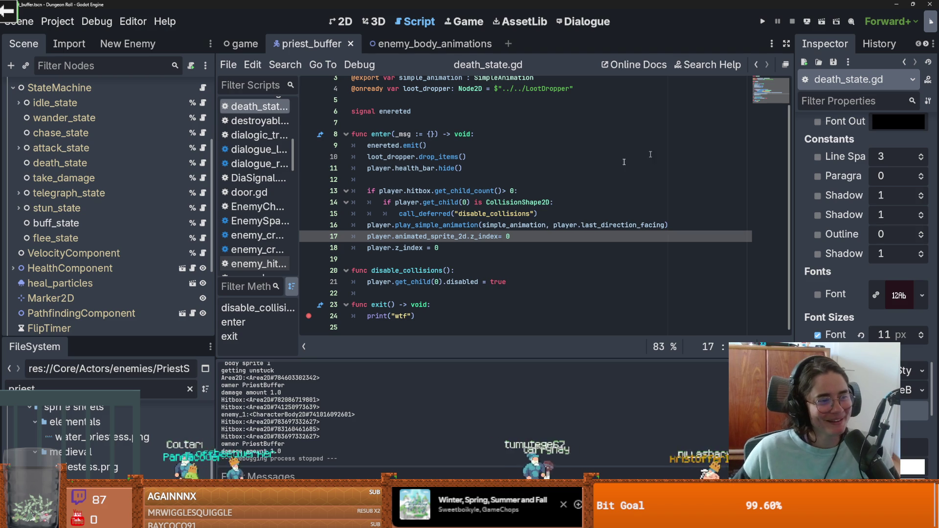
- Save the priest_buffer scene and review the hitbox child count and health bar lines
mouse_move(419, 214)
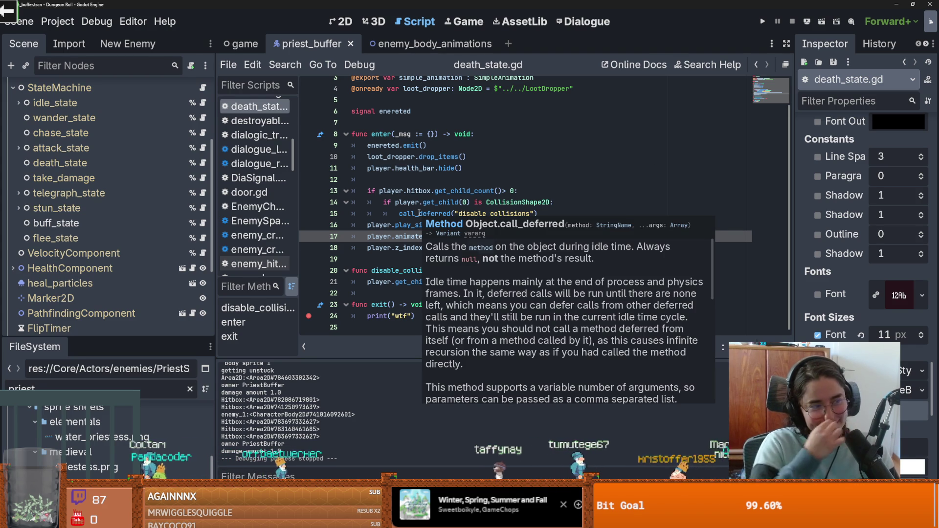
left_click(468, 191)
key("ctrl+s")
mouse_move(452, 230)
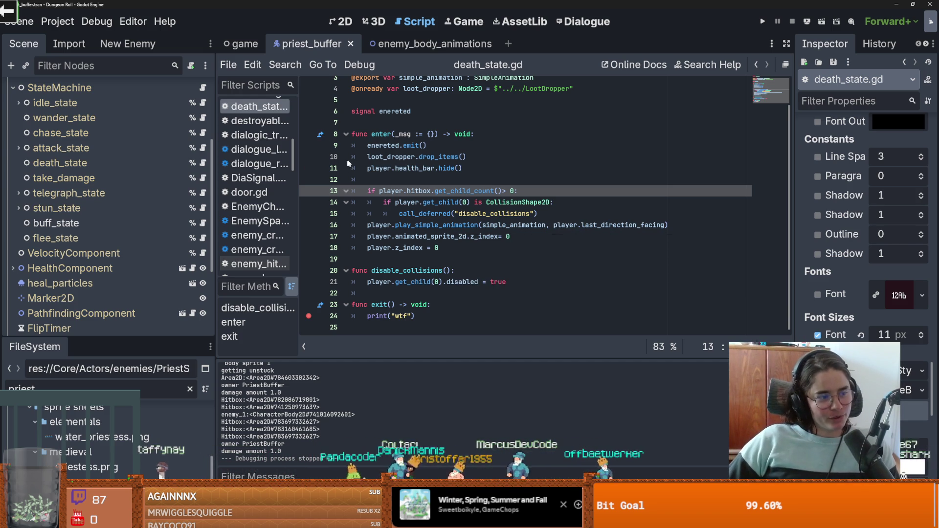
left_click(487, 169)
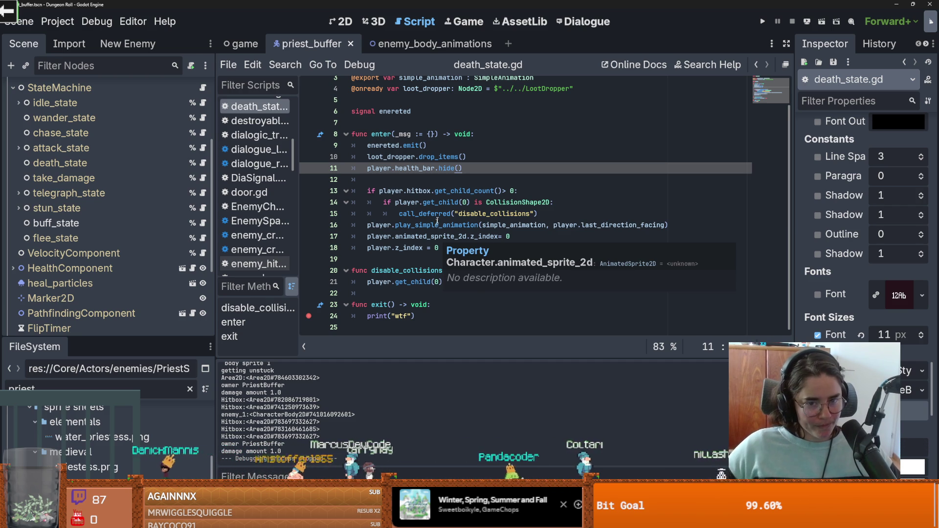
left_click(497, 191)
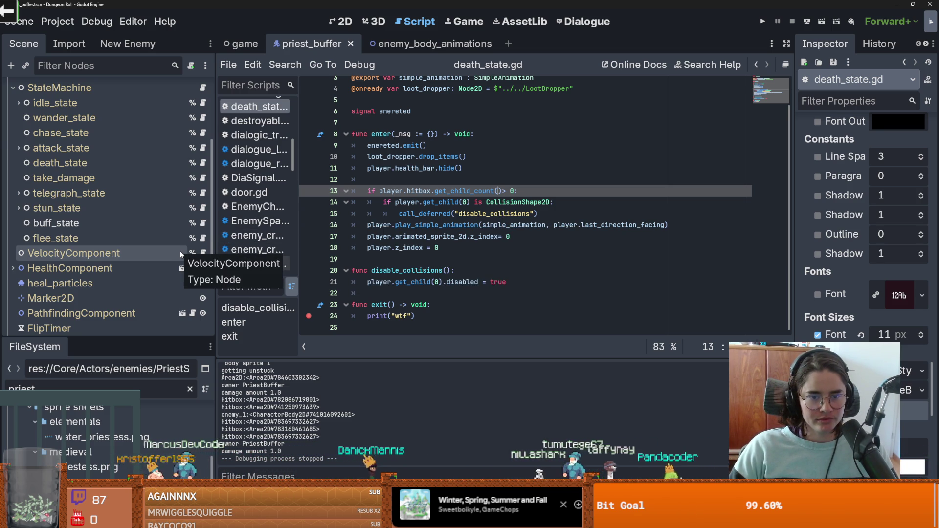
scroll(175, 251, "up", 5)
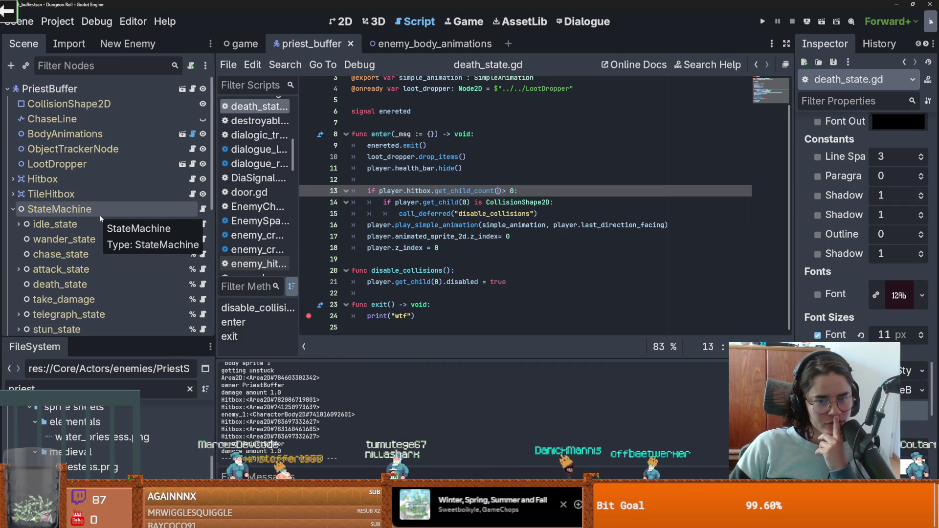
- Jump to play_simple_animation in Characters.gd and delete a character from last_direction_facing
left_click(404, 226, "ctrl")
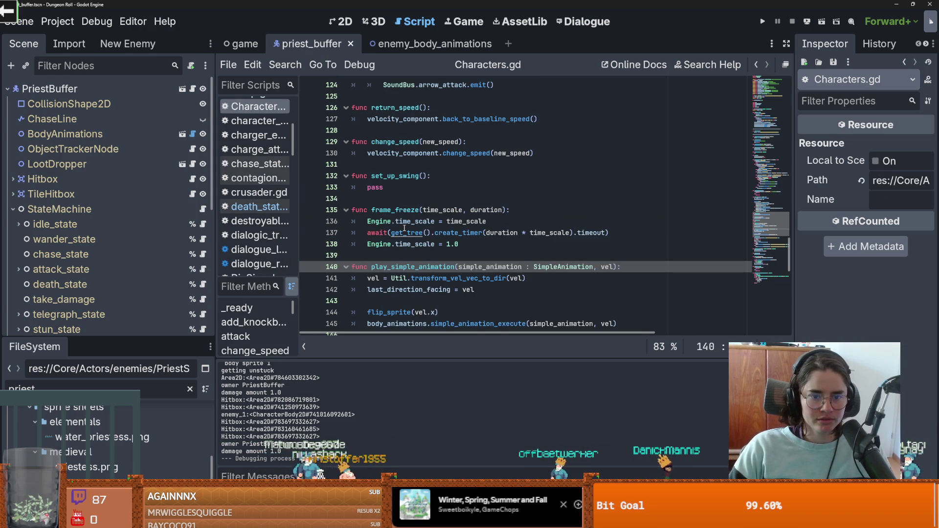
scroll(404, 228, "down", 1)
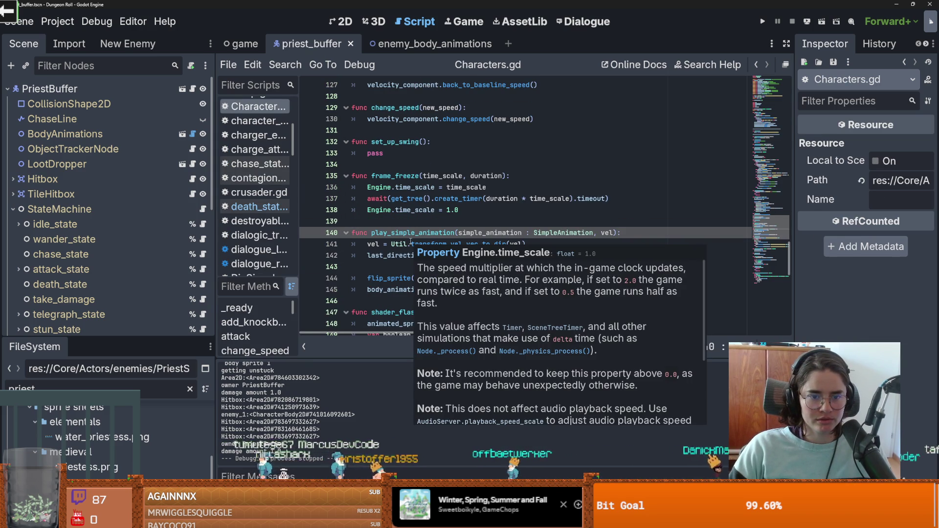
scroll(411, 243, "down", 2)
scroll(410, 242, "up", 1)
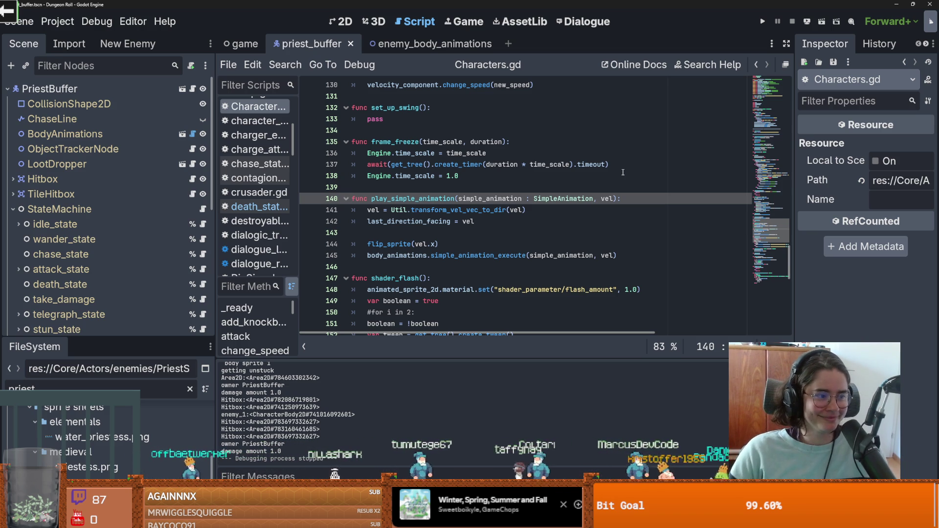
left_click(498, 208)
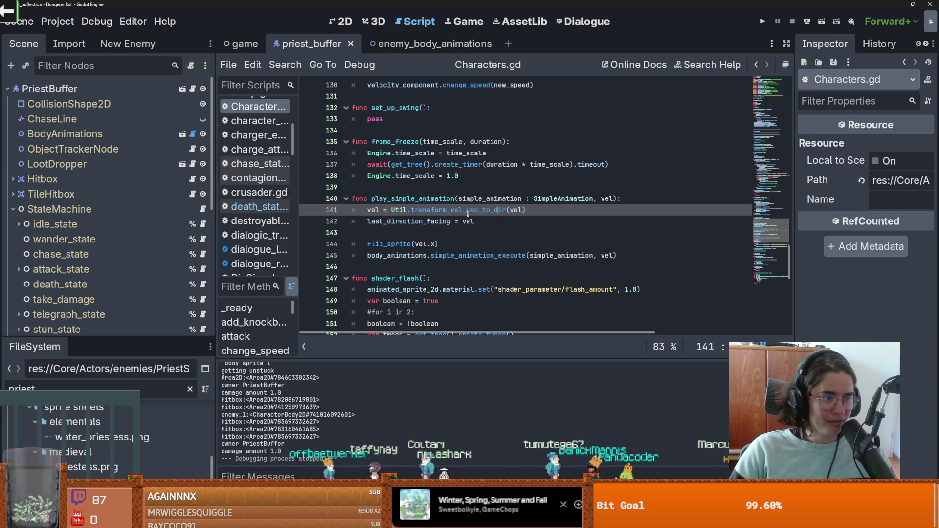
mouse_move(465, 212)
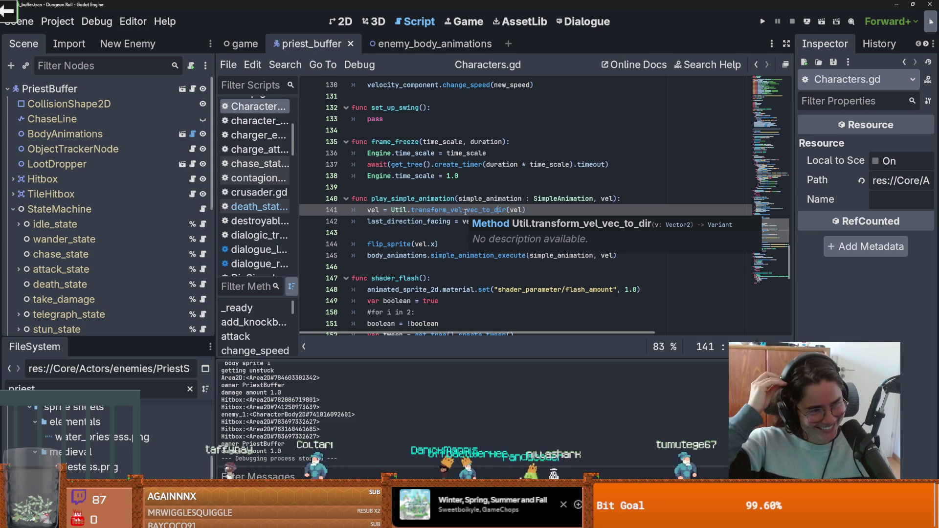
left_click(411, 222)
key("BackSpace")
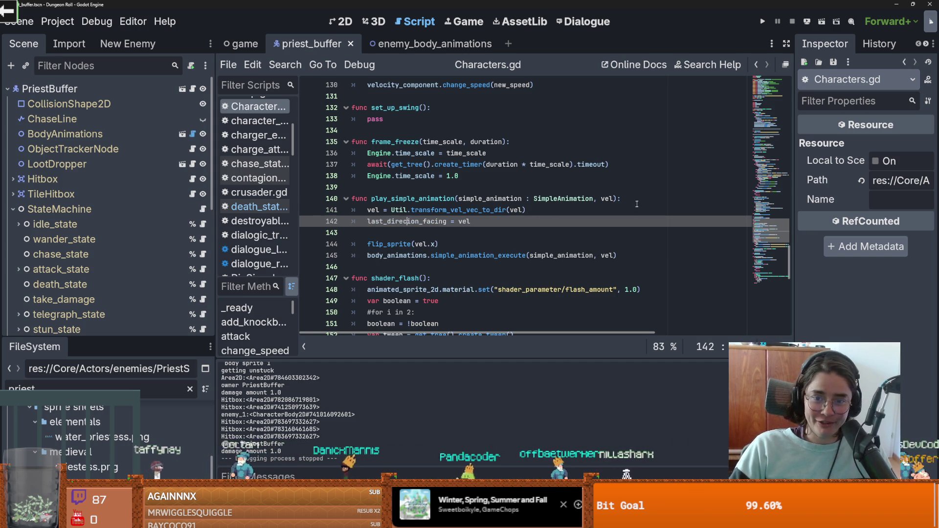
- Add line 141 starting `if simple_animation.body_animation_down == "buff` using autocomplete
left_click(635, 200)
key("Return")
type("if simple_animation.")
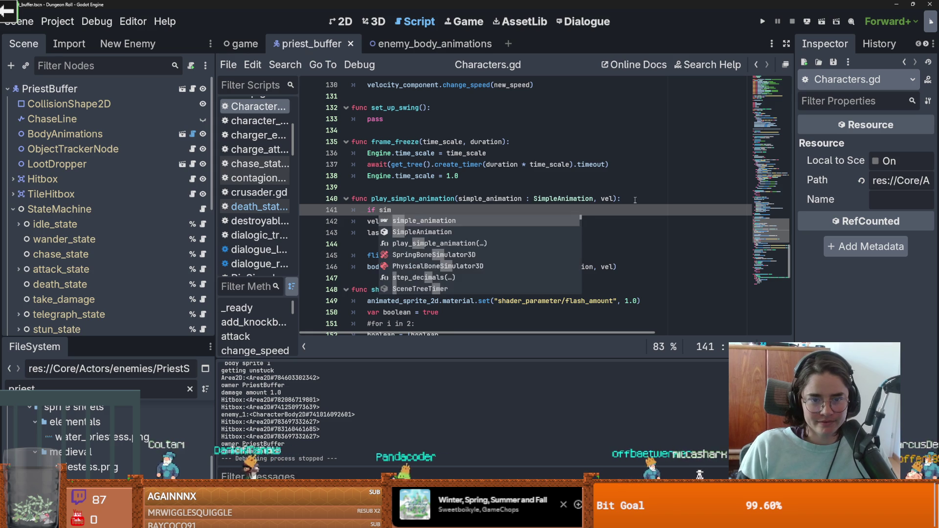
key("Return")
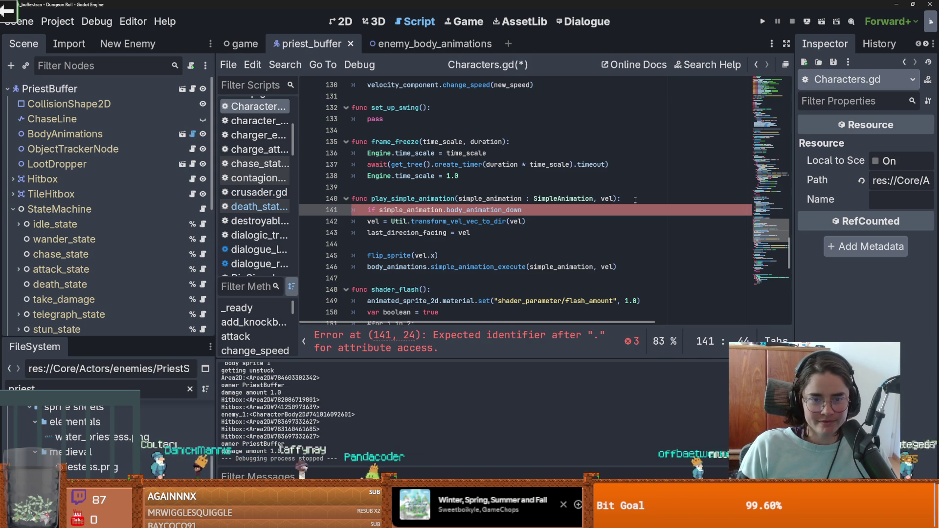
type("== \"buff")
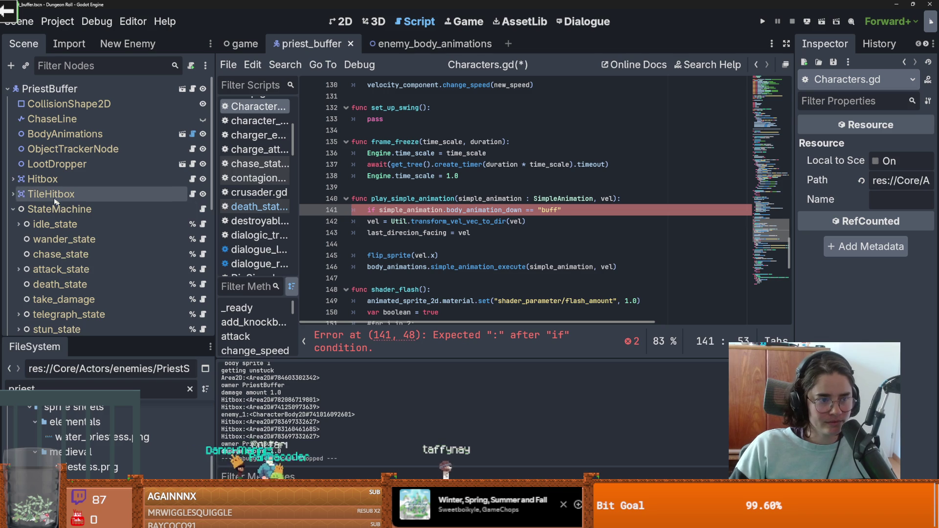
left_click(183, 134)
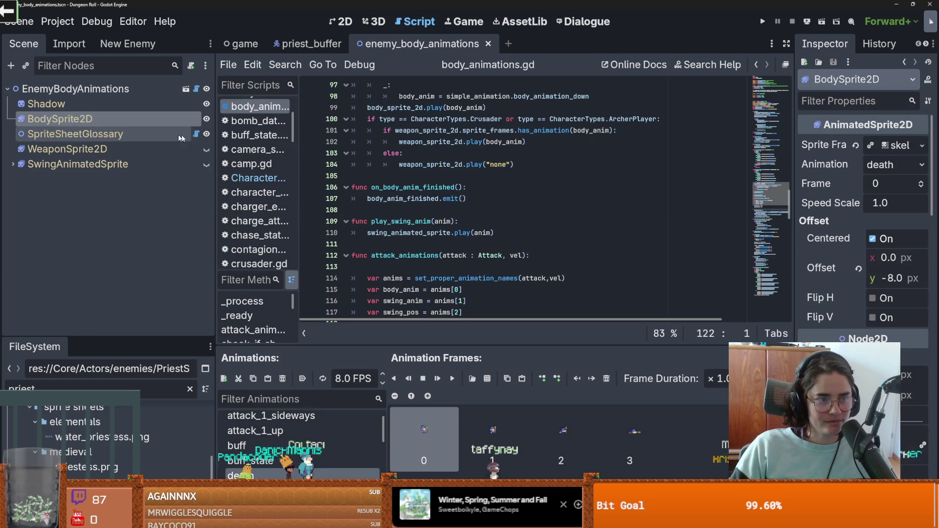
- Show the buff animation's three 7.0 FPS frames and look over body_animations.gd around line 87
double_click(271, 429)
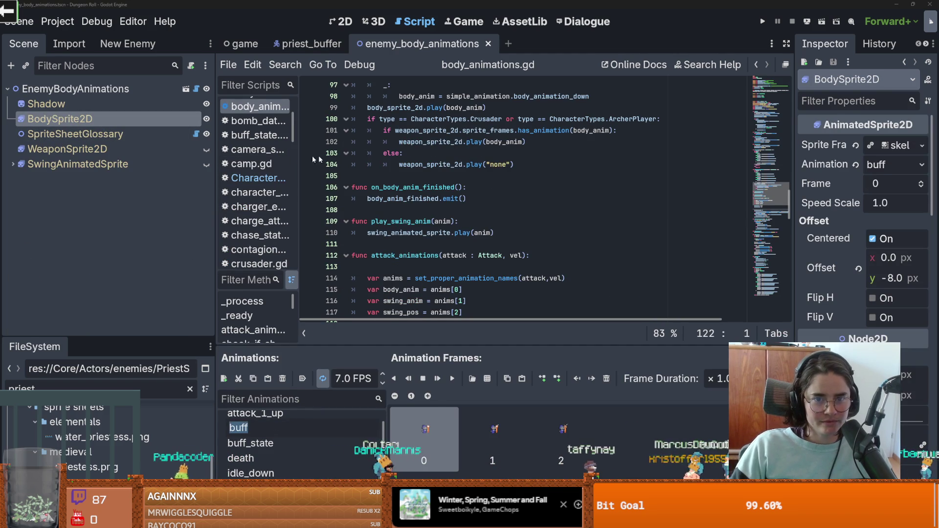
left_click(196, 88)
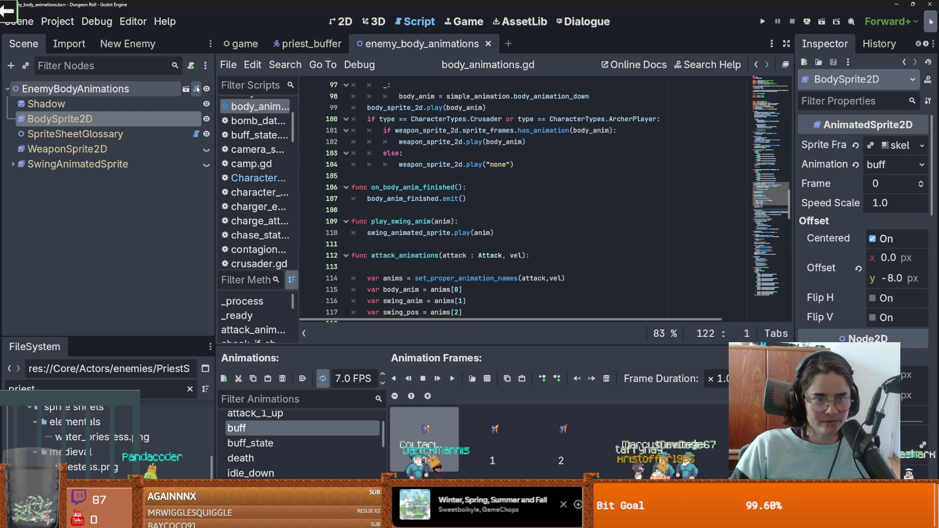
scroll(447, 233, "up", 6)
scroll(447, 234, "up", 18)
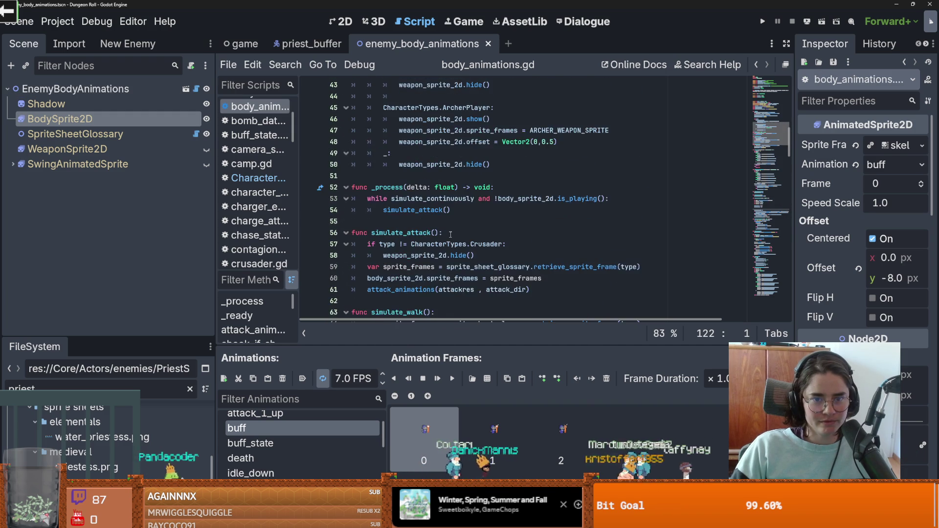
scroll(450, 234, "down", 14)
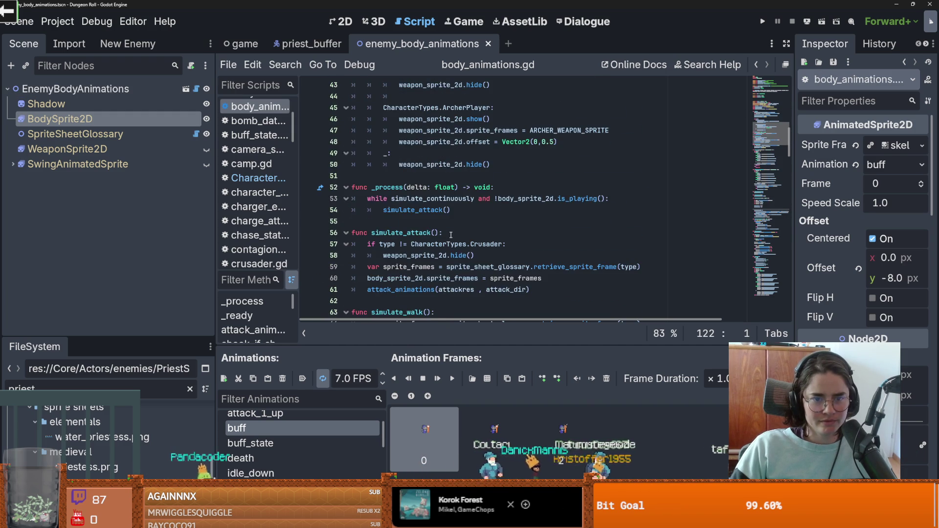
scroll(451, 234, "down", 5)
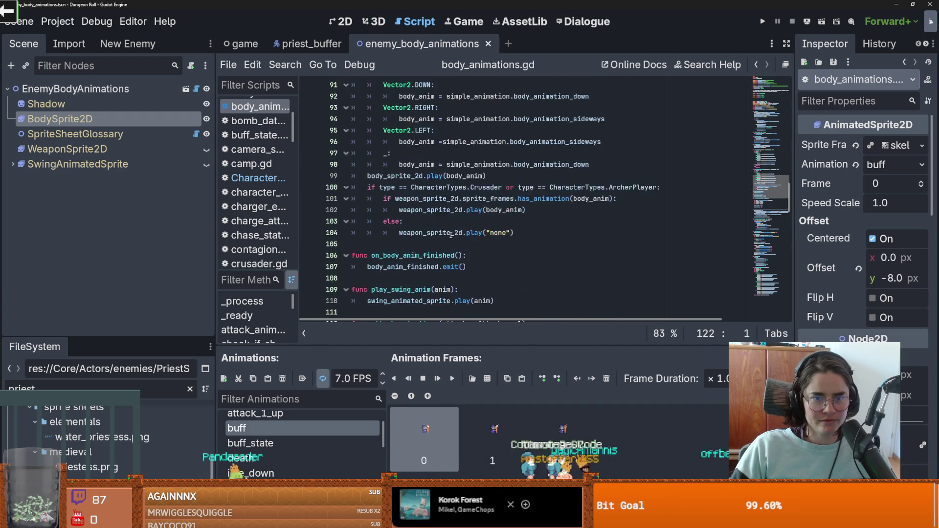
left_click(440, 142)
scroll(423, 243, "down", 16)
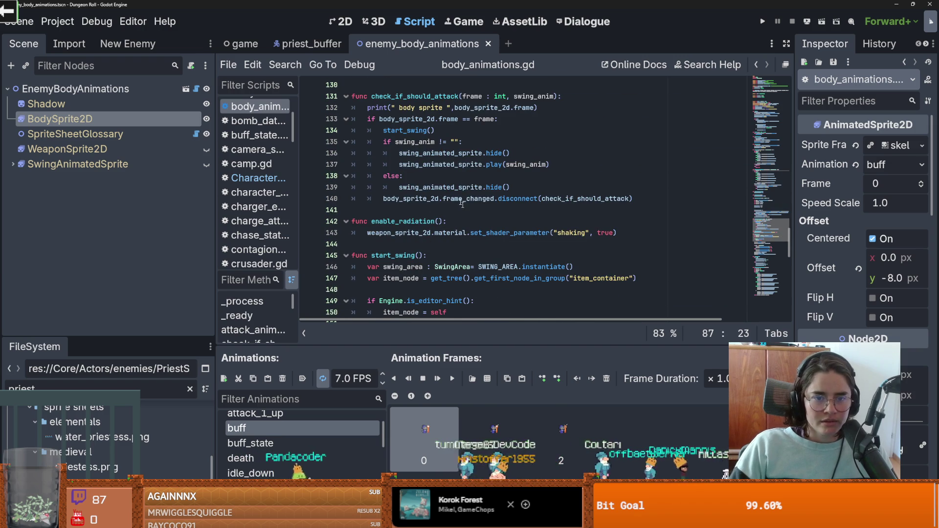
left_click(758, 65)
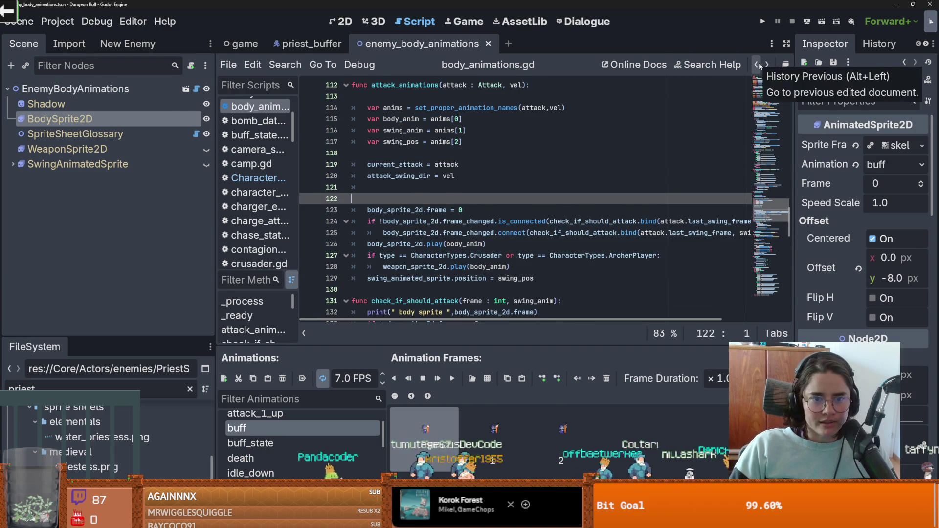
- Finish the buff condition with a colon and start a print("beep") line beneath it
left_click(758, 64)
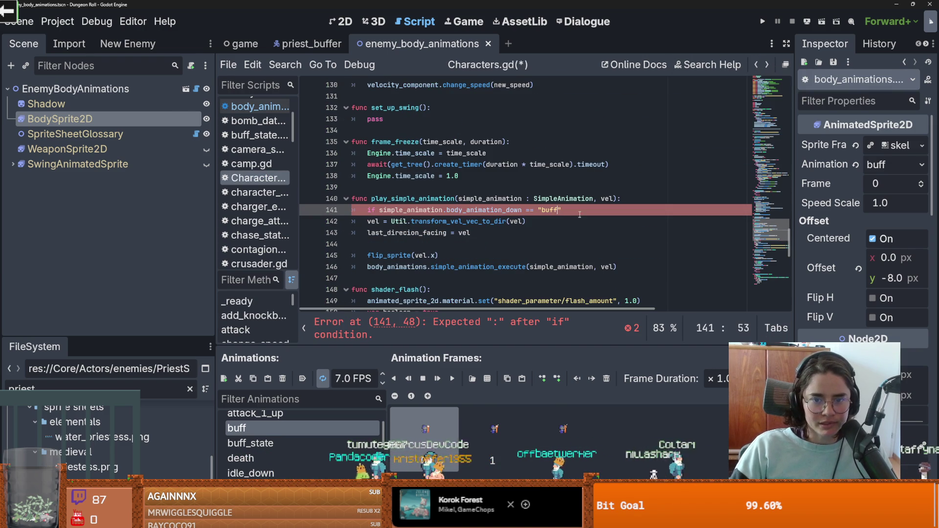
type(":")
key("Return")
type("print")
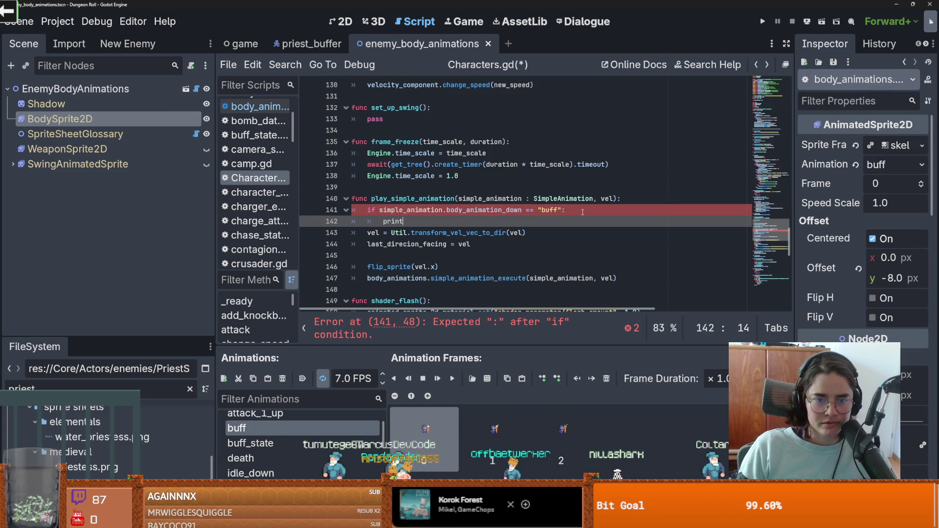
type("beep\")")
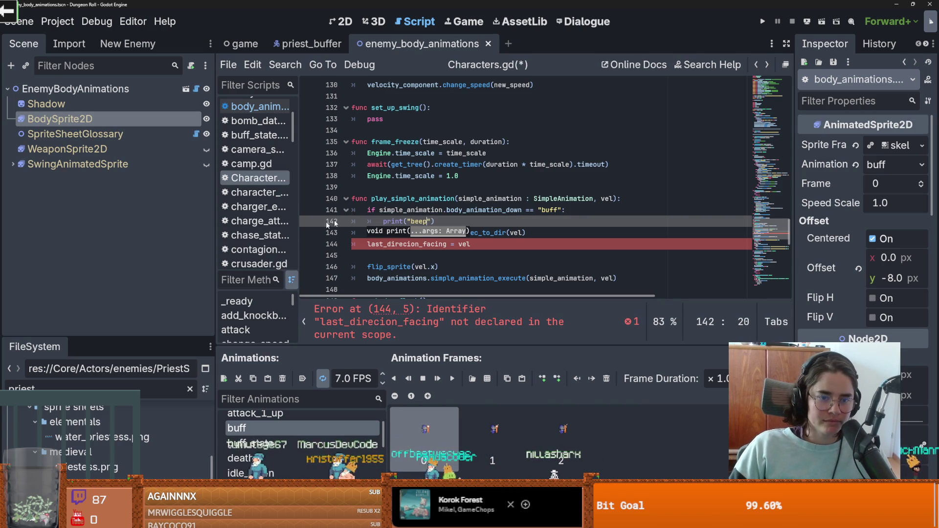
type("p")
left_click(402, 221)
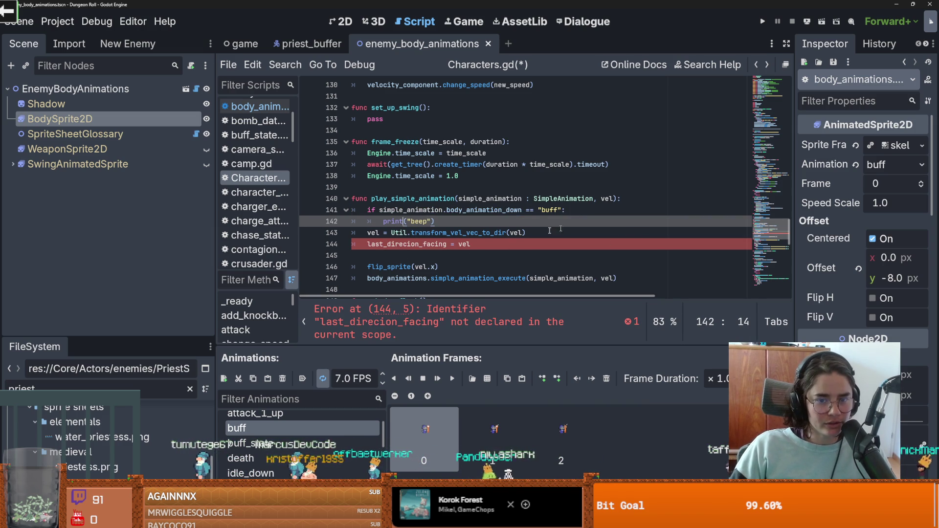
left_click(419, 245)
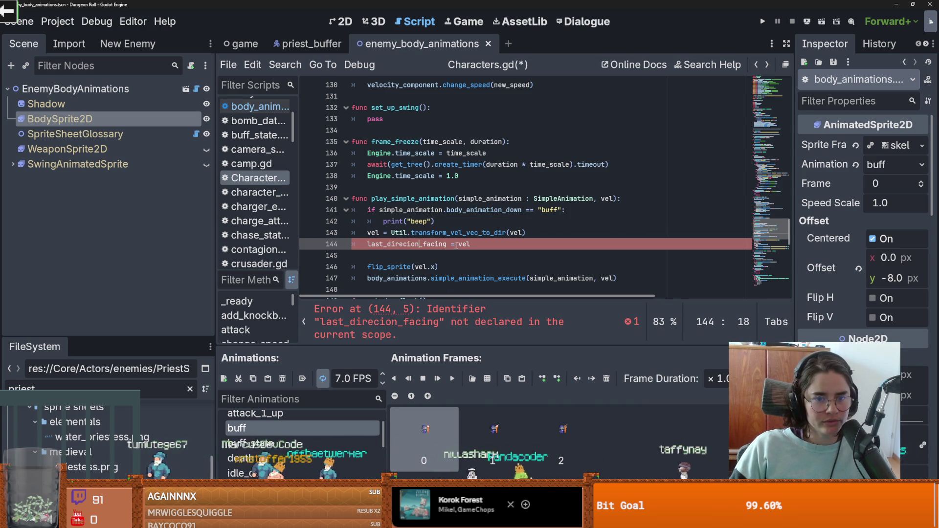
scroll(458, 248, "up", 1)
left_click_drag(435, 256, 352, 245)
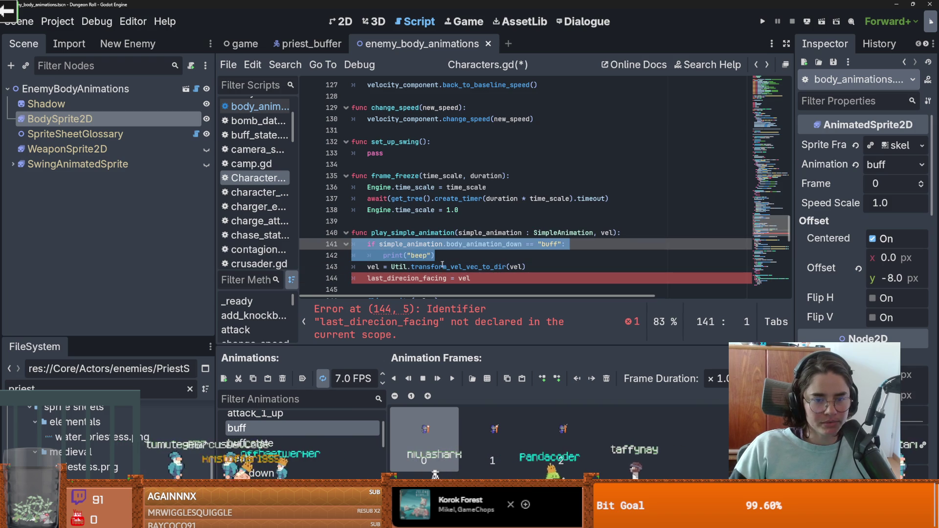
- Undo back to the typo, redo the buff check and print lines with fixed indentation, and save
key("ctrl+z")
key("ctrl+z")
key("ctrl+z")
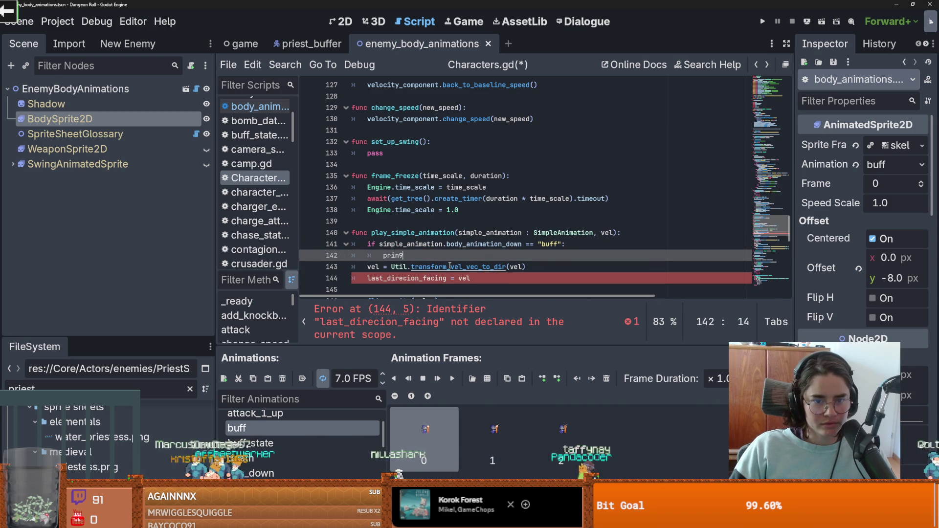
key("ctrl+z")
key("ctrl+z")
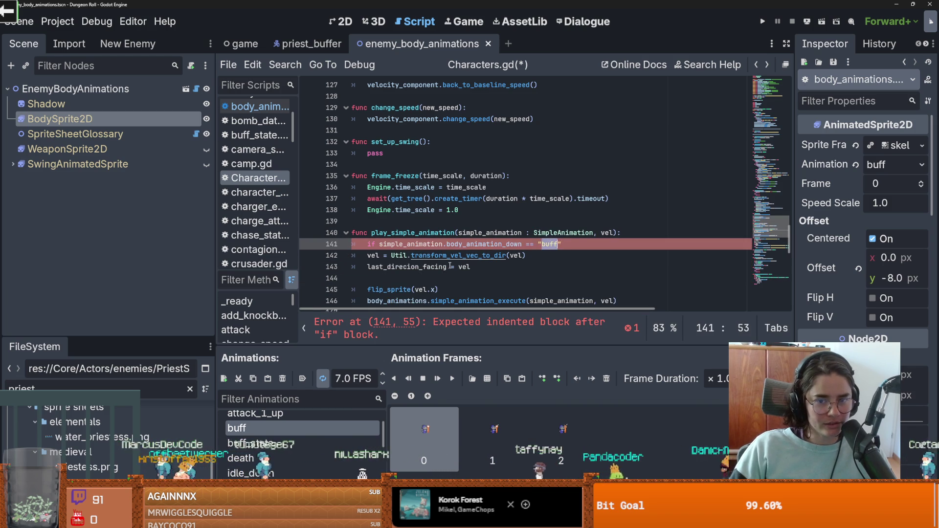
key("ctrl+z")
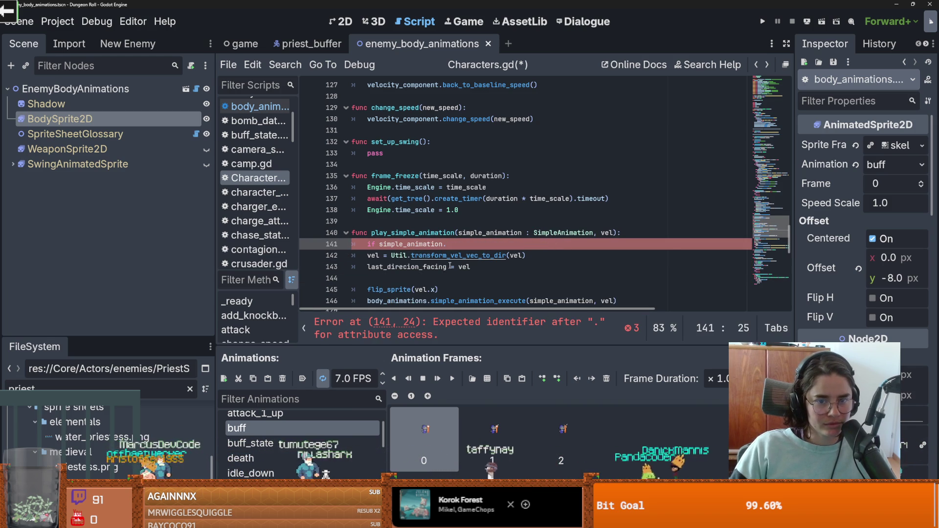
key("ctrl+z")
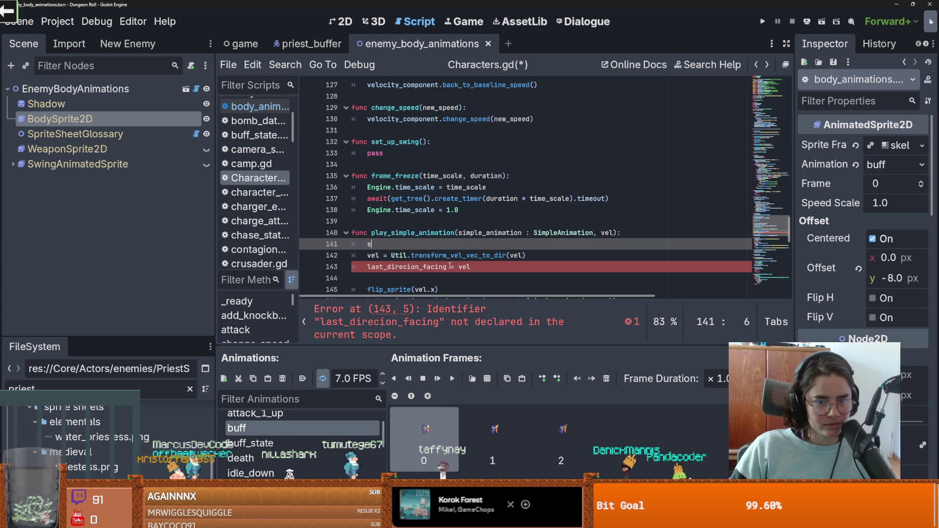
key("ctrl+z")
key("ctrl+z")
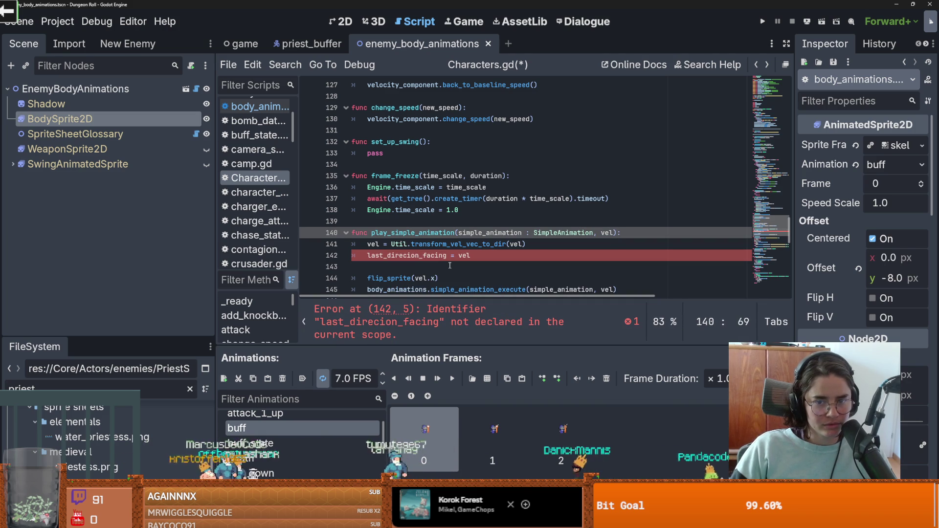
key("ctrl+shift+z")
key("ctrl+shift+z")
key("ctrl+shift+z")
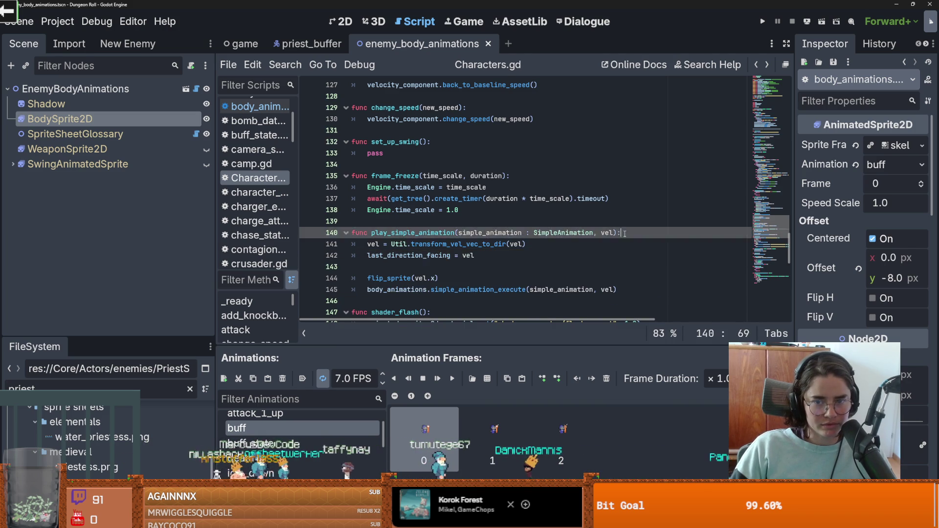
key("ctrl+shift+z")
key("ctrl+shift+z")
key("ctrl+s")
left_click(462, 255)
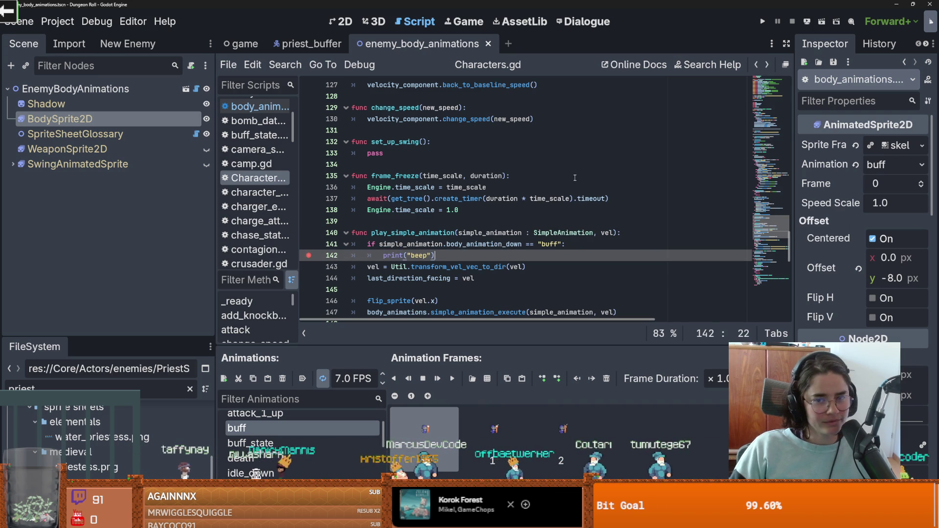
left_click(575, 178)
key("ctrl+s")
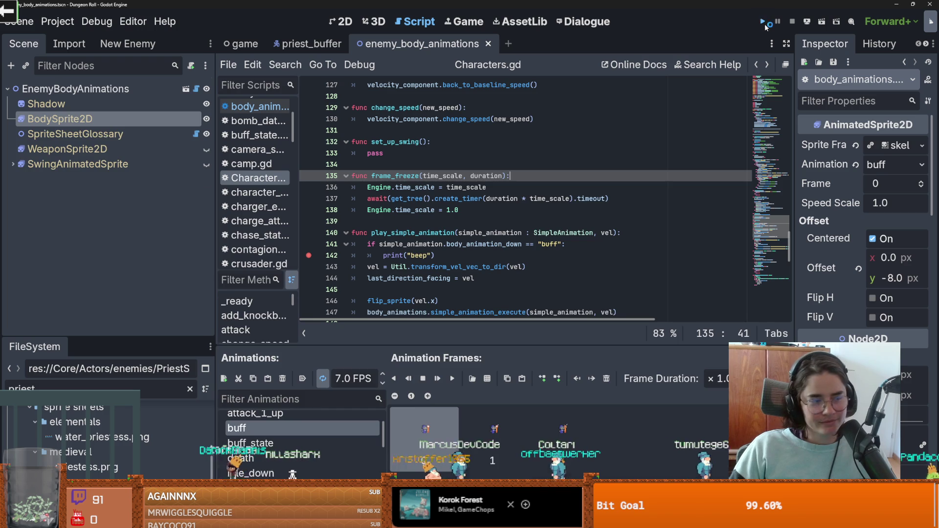
- Run the project, walk the knight through the north door to hit the breakpoint, resume, and close the game
left_click(764, 23)
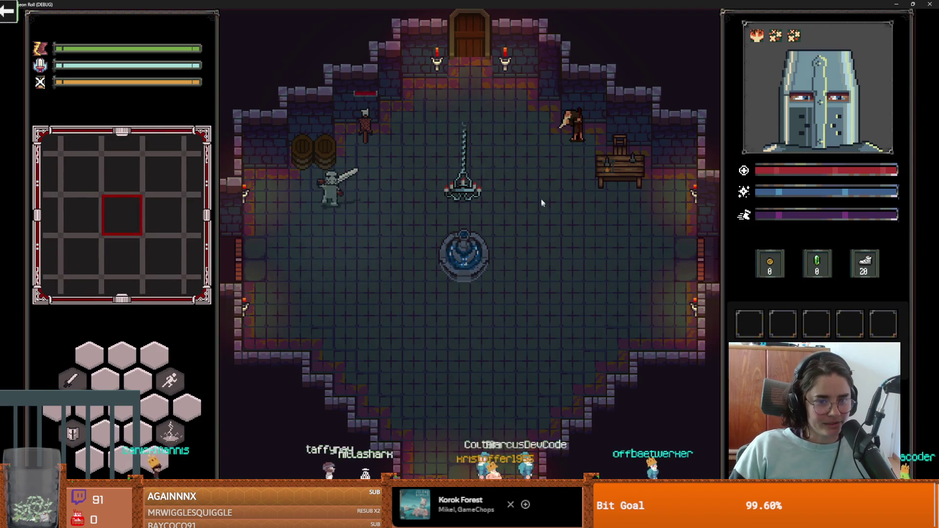
key("d")
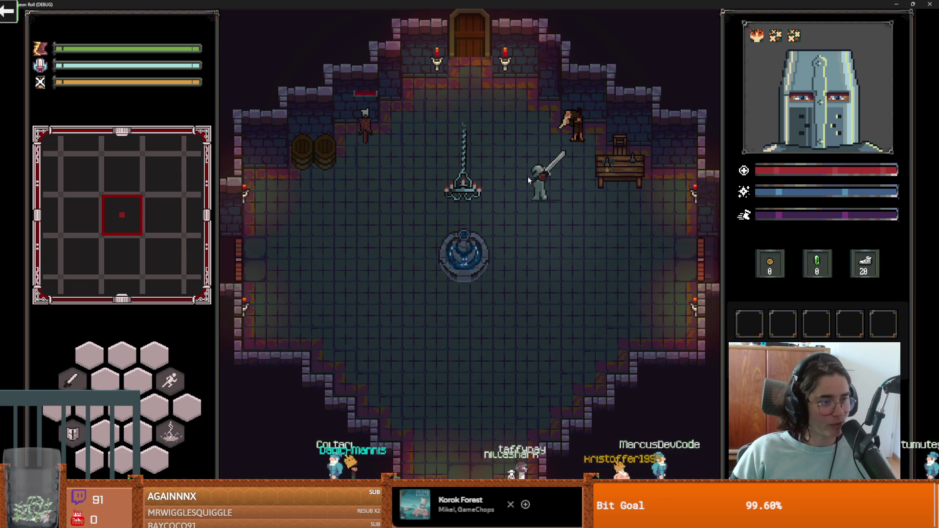
key("a")
key("w")
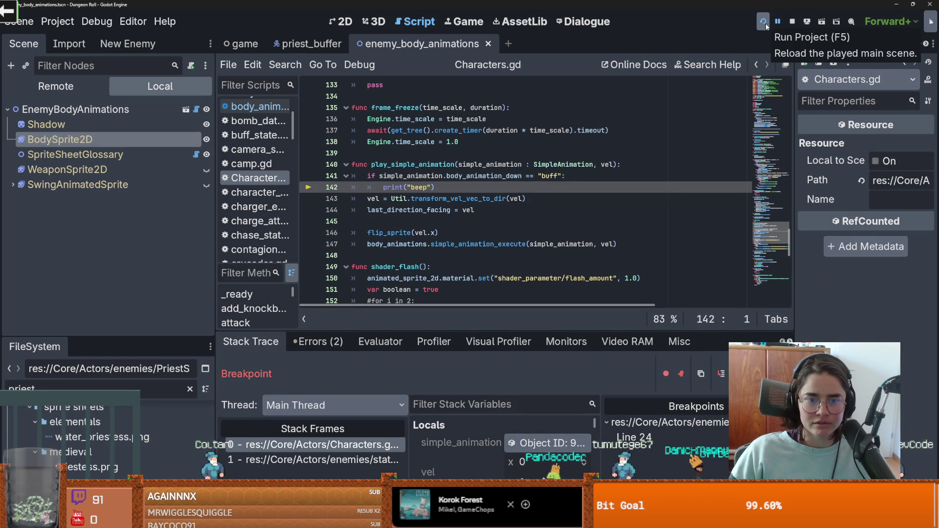
key("F12")
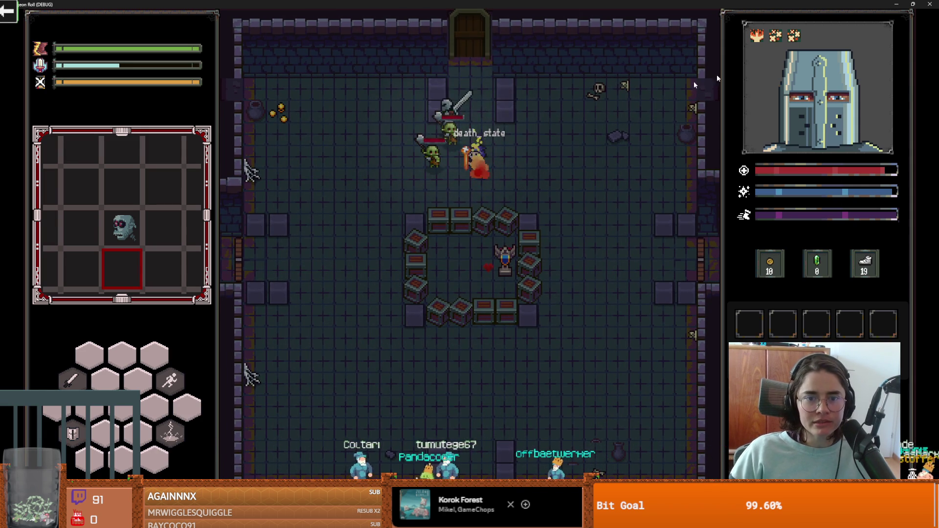
left_click(929, 4)
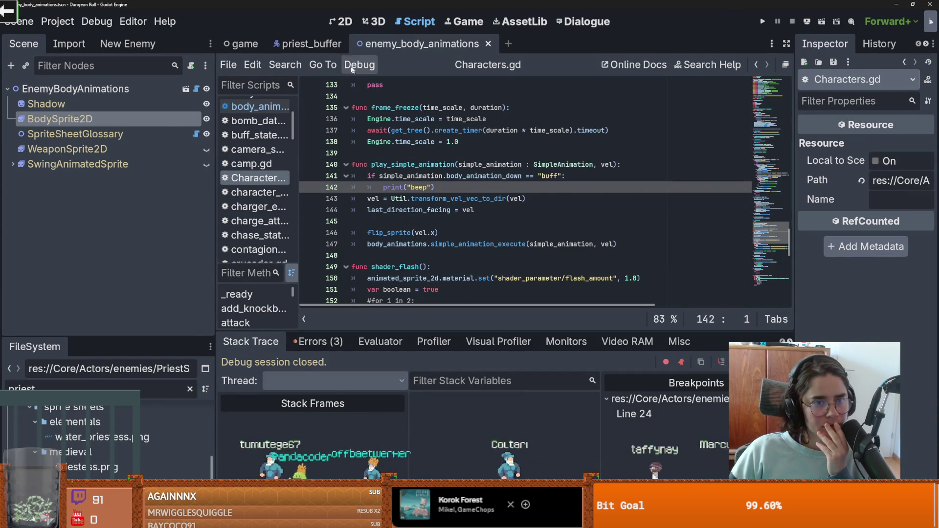
- Open buff_state.gd from the priest_buffer scene and inspect enter's buff_enemy call and signal-connection lines
left_click(307, 44)
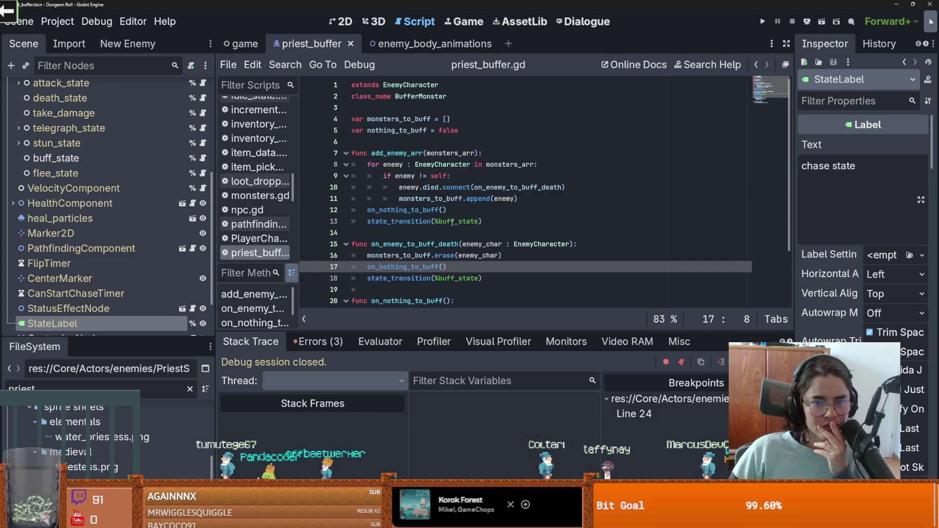
scroll(451, 222, "down", 2)
scroll(149, 219, "up", 2)
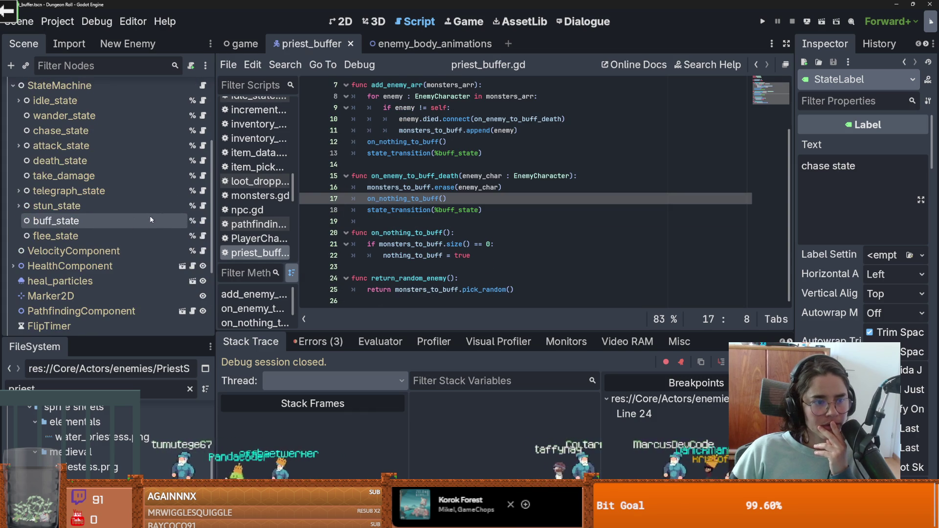
left_click(203, 220)
scroll(437, 233, "down", 2)
double_click(437, 233)
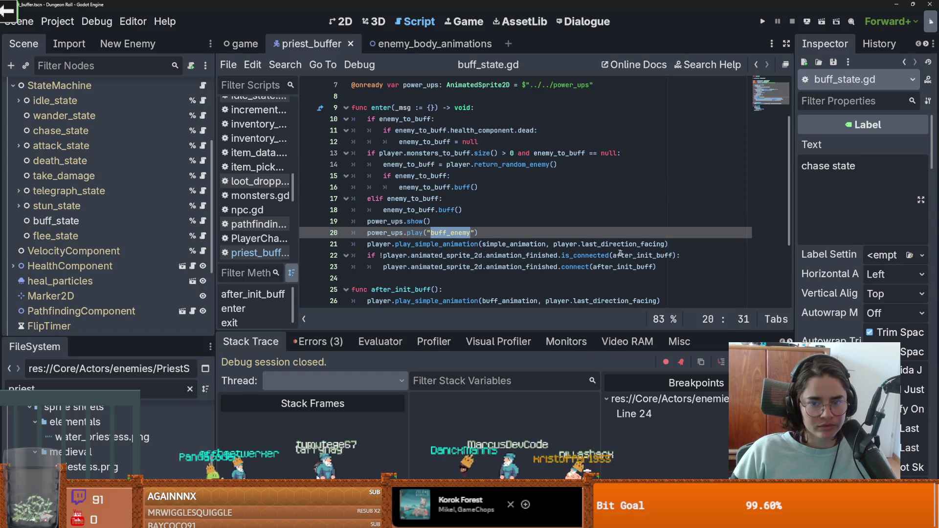
scroll(446, 248, "down", 2)
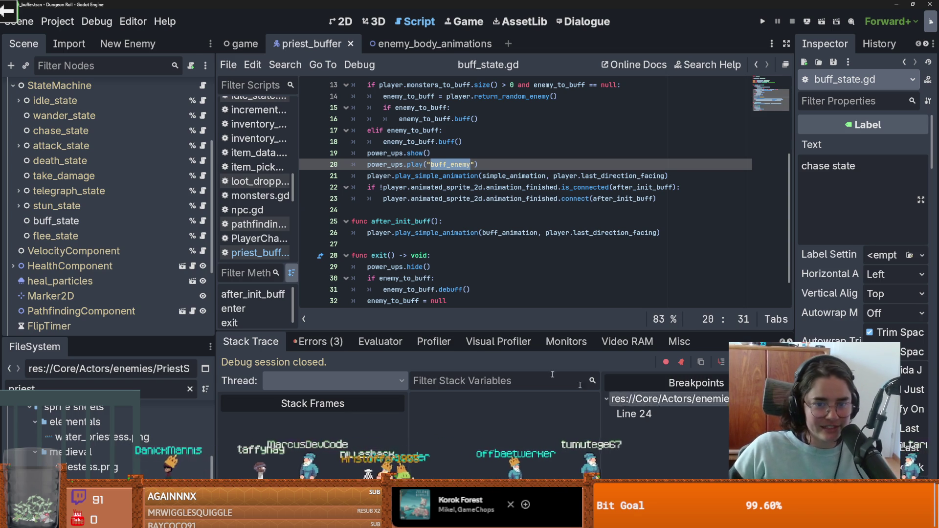
mouse_move(353, 211)
left_mouse_down()
mouse_move(371, 221)
mouse_move(419, 188)
mouse_move(341, 185)
left_mouse_up()
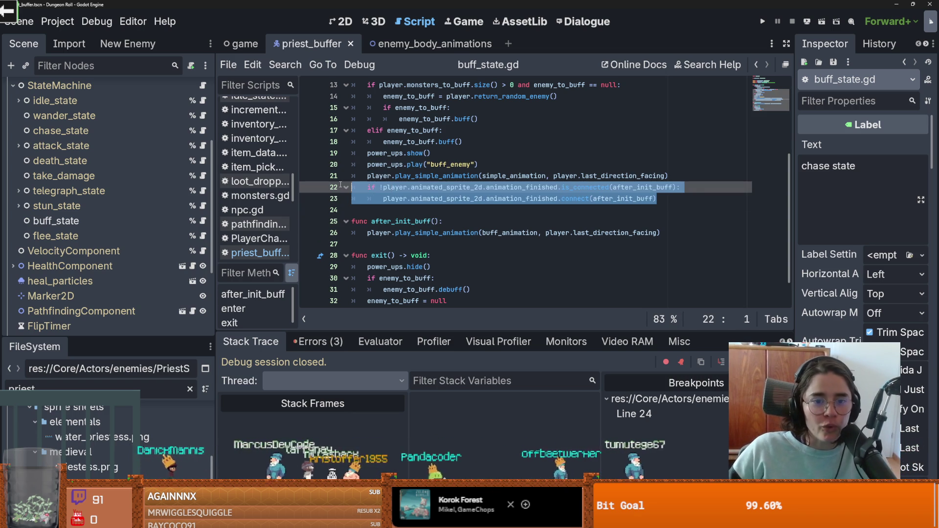
double_click(450, 177)
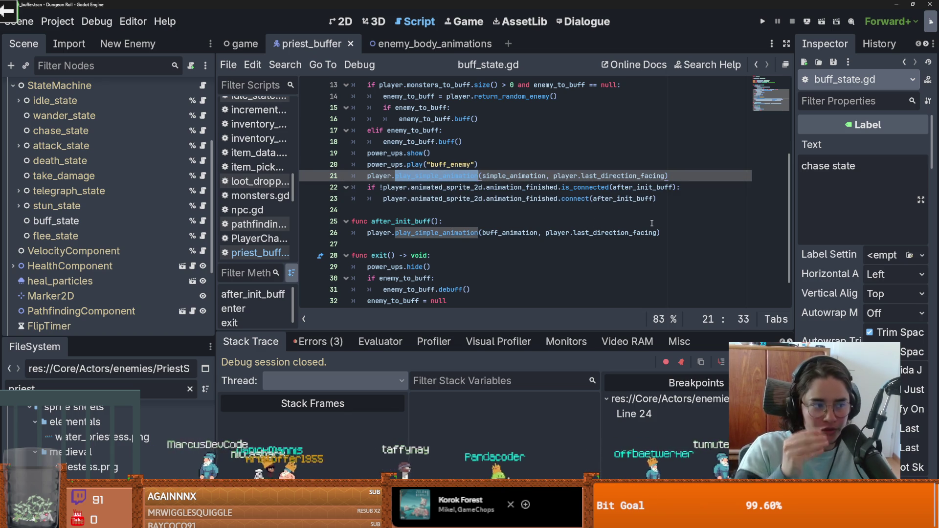
- Select and copy the animation_finished connection-check lines 22–23 in enter
left_click(634, 187)
scroll(451, 240, "down", 2)
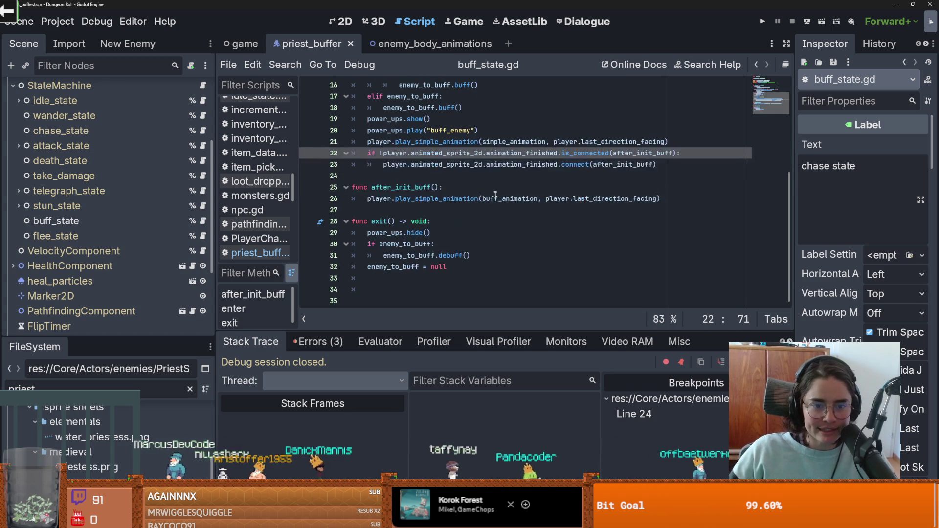
scroll(451, 239, "up", 2)
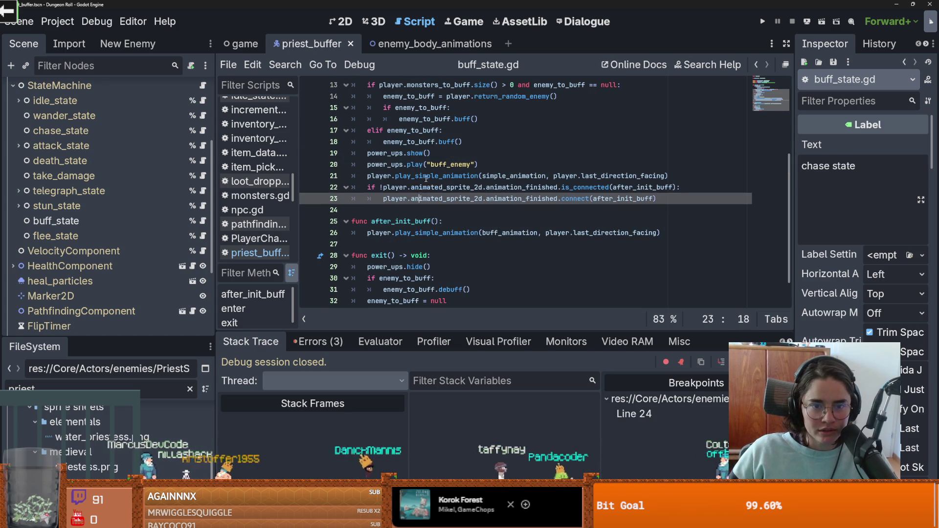
left_click(559, 187)
mouse_move(664, 194)
left_mouse_down()
mouse_move(505, 198)
mouse_move(364, 186)
left_mouse_up()
key("ctrl+c")
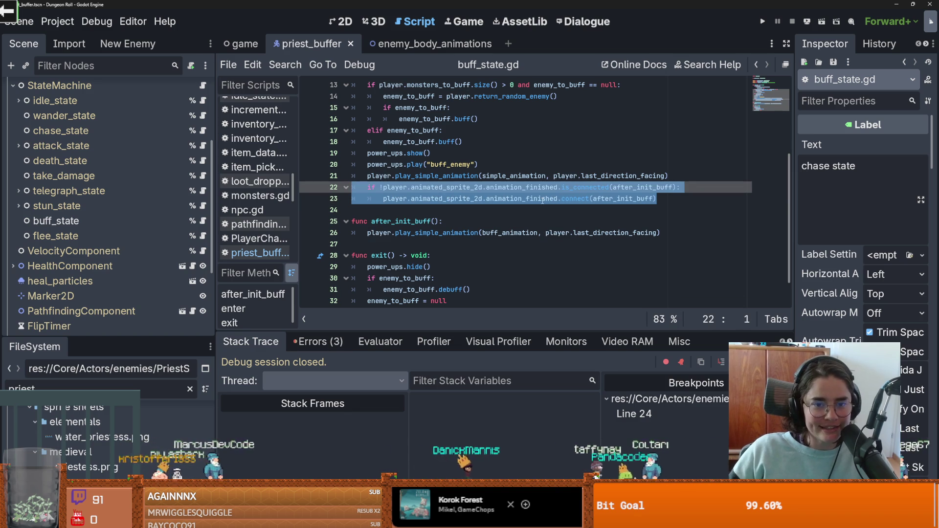
- Paste the lines at the start of exit(), change connect to disconnect, and save buff_state.gd
scroll(489, 205, "down", 1)
left_click(438, 221)
key("Return")
key("ctrl+v")
key("Up")
key("Home")
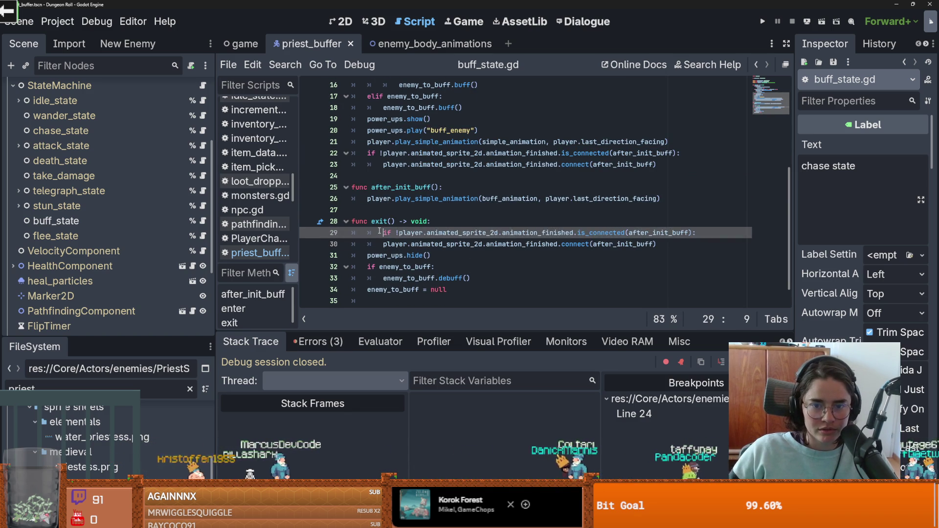
double_click(575, 244)
type("dis")
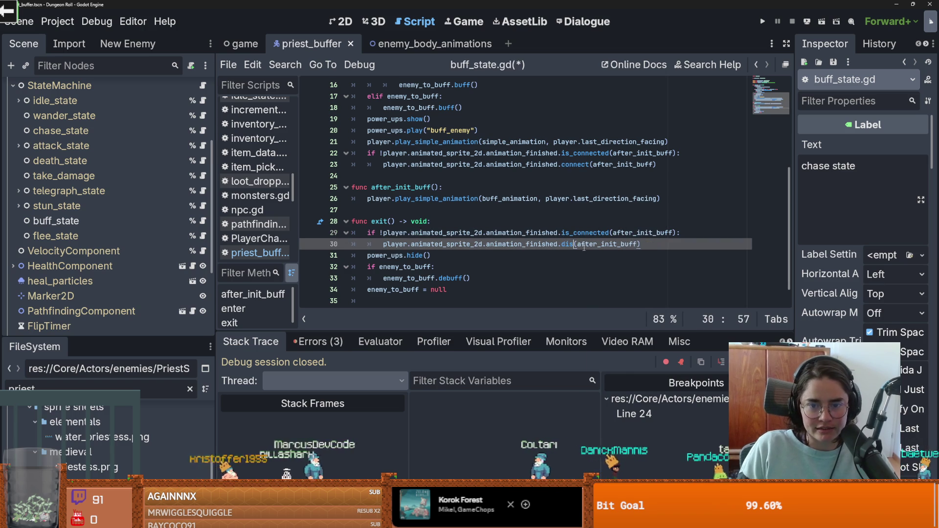
key("Return")
key("ctrl+s")
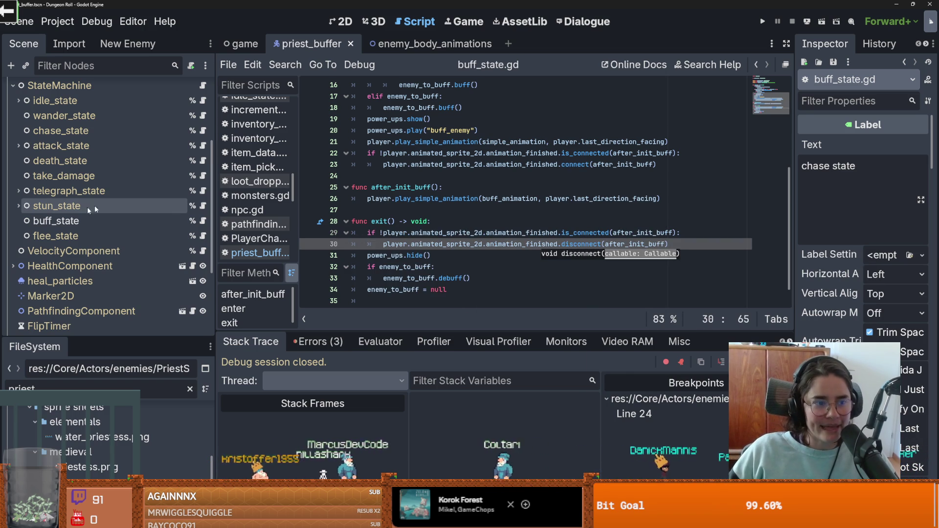
scroll(140, 221, "up", 3)
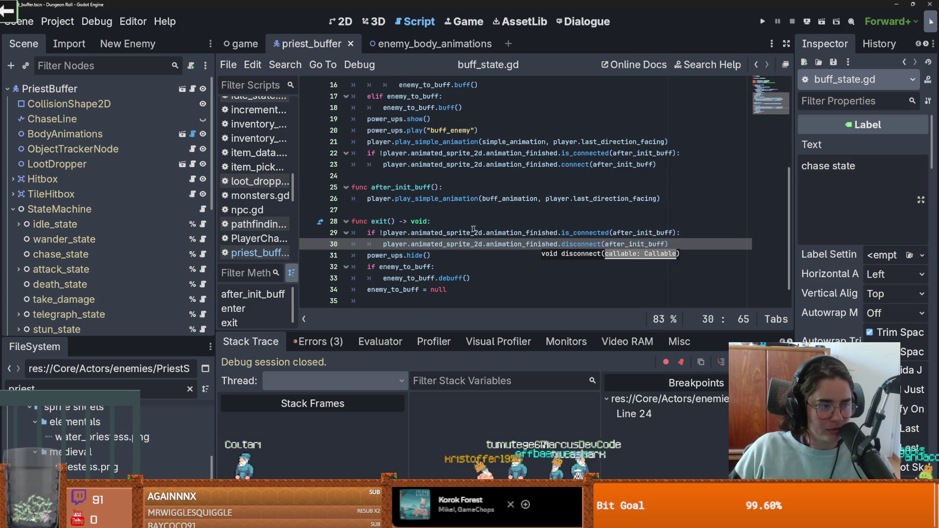
- Review buff_state.gd's exit and after_init_buff functions, saving the script repeatedly
scroll(538, 235, "up", 1)
left_click(490, 245)
left_click(623, 279)
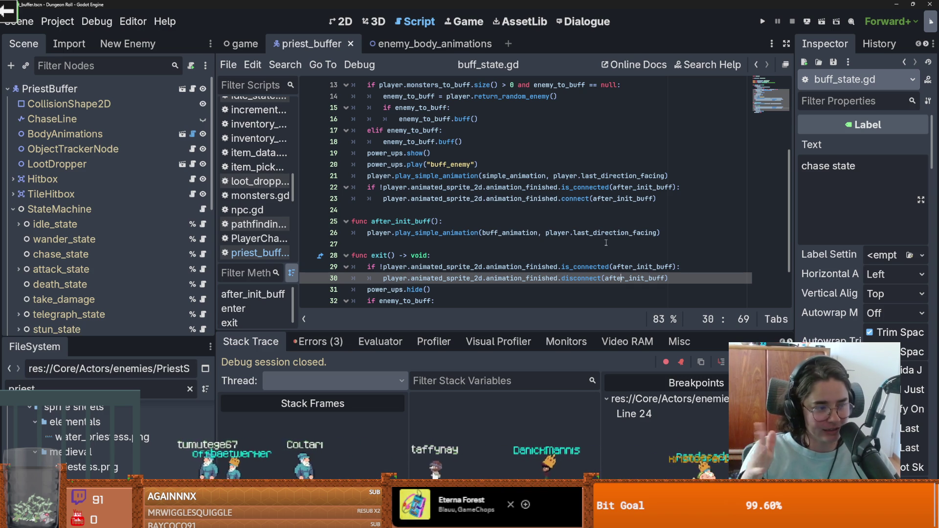
left_click(547, 248)
key("ctrl+s")
scroll(421, 279, "up", 1)
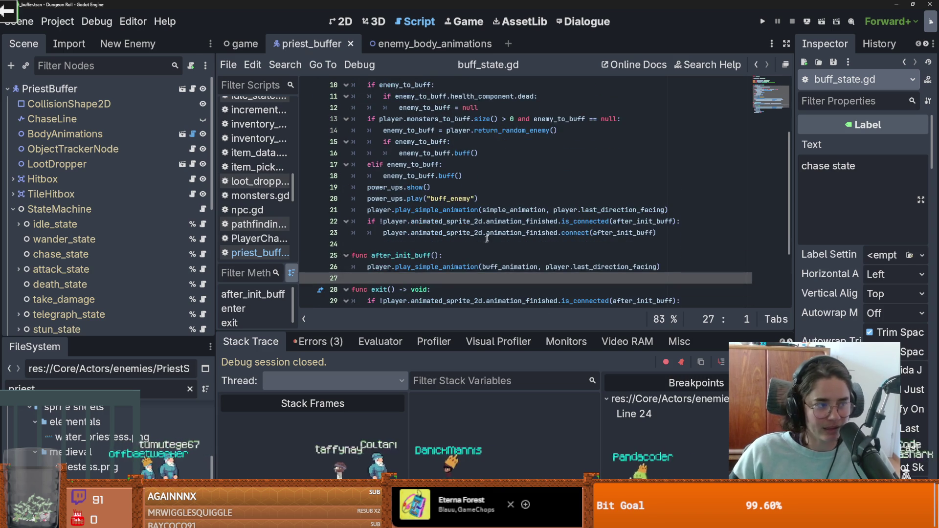
scroll(469, 246, "up", 3)
key("ctrl+s")
left_click(397, 163)
scroll(397, 163, "down", 1)
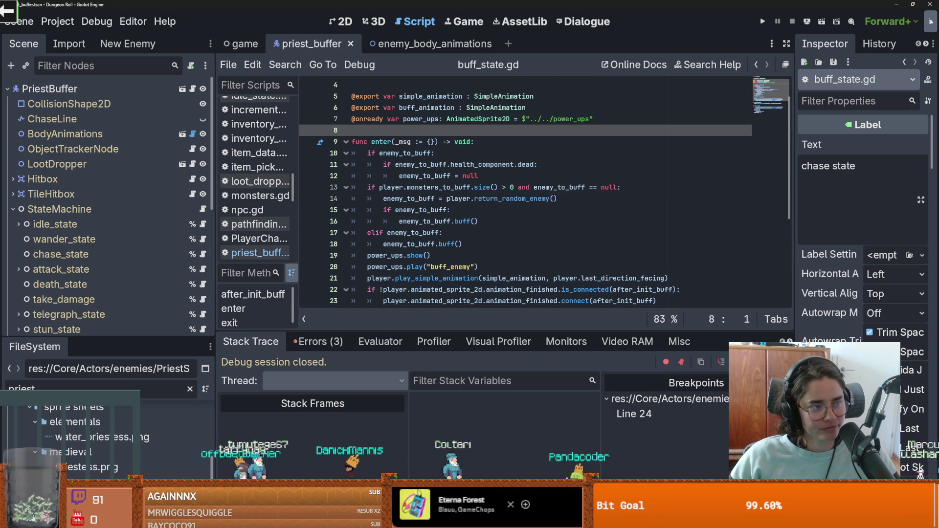
left_click(483, 244)
key("ctrl+s")
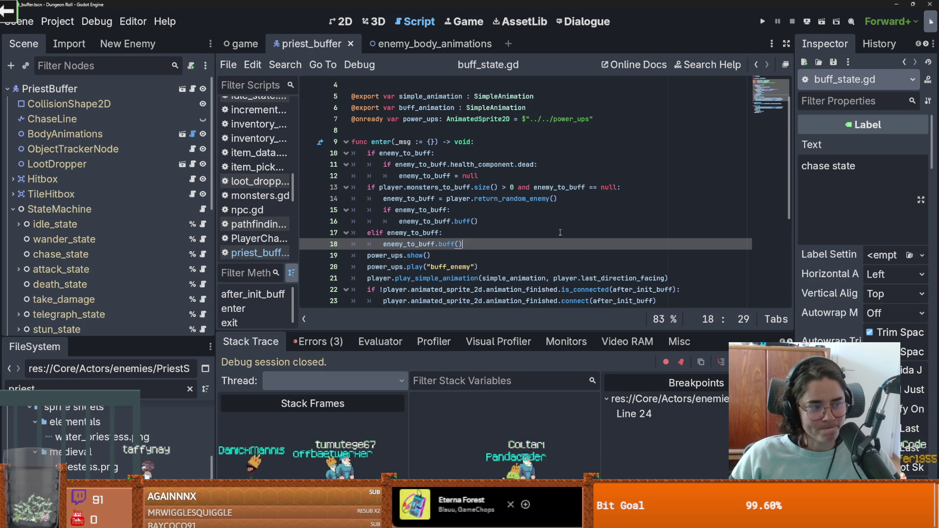
scroll(560, 232, "down", 3)
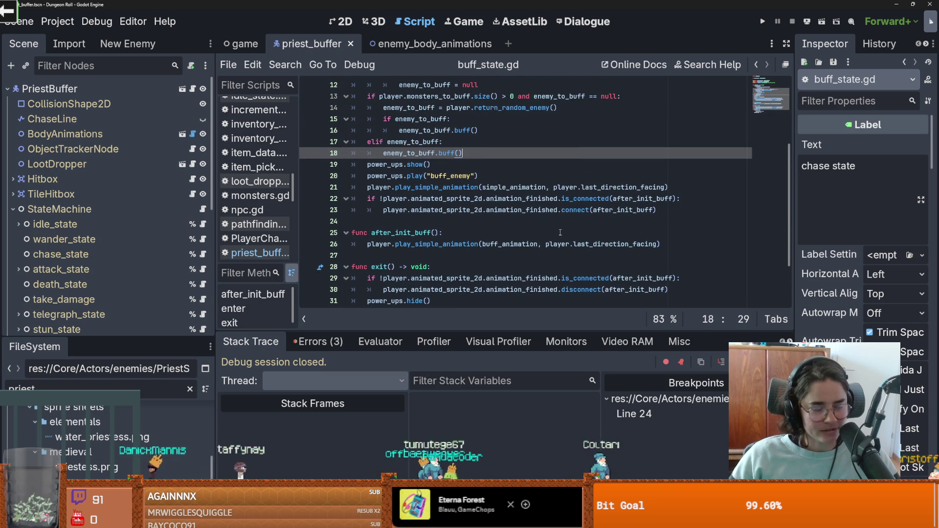
scroll(560, 233, "down", 3)
key("ctrl+s")
scroll(466, 235, "up", 4)
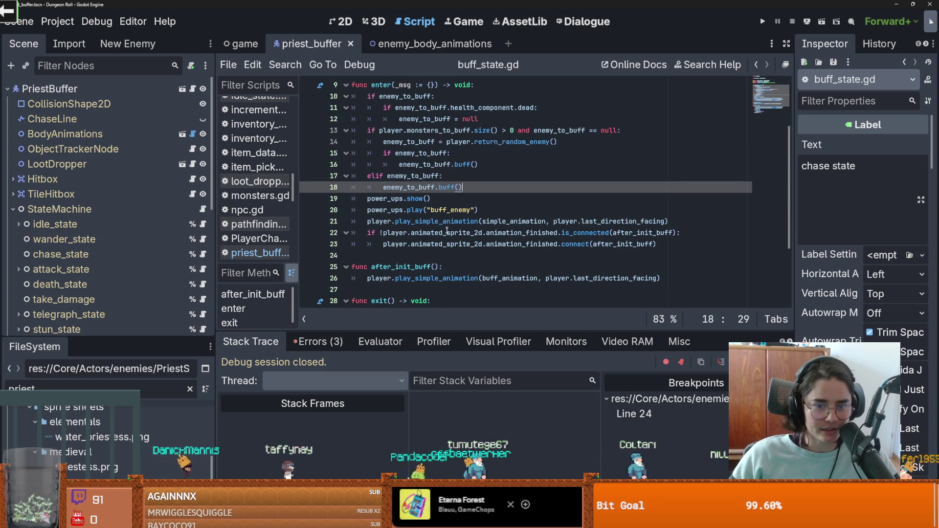
- In play_simple_animation, delete the print("beep") line, the buff check line, and leftover empty lines
left_click(431, 221, "ctrl")
left_click_drag(436, 210, 383, 210)
key("BackSpace")
left_click_drag(587, 198, 300, 198)
key("BackSpace")
key("BackSpace")
key("Delete")
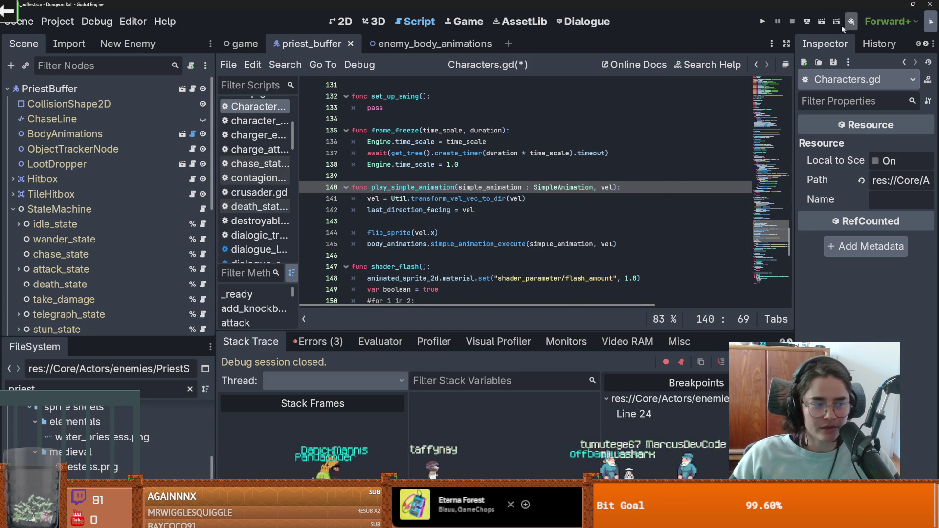
- Run the game full screen, pick the priest room from the debug list, kill the priest, then stop
key("F5")
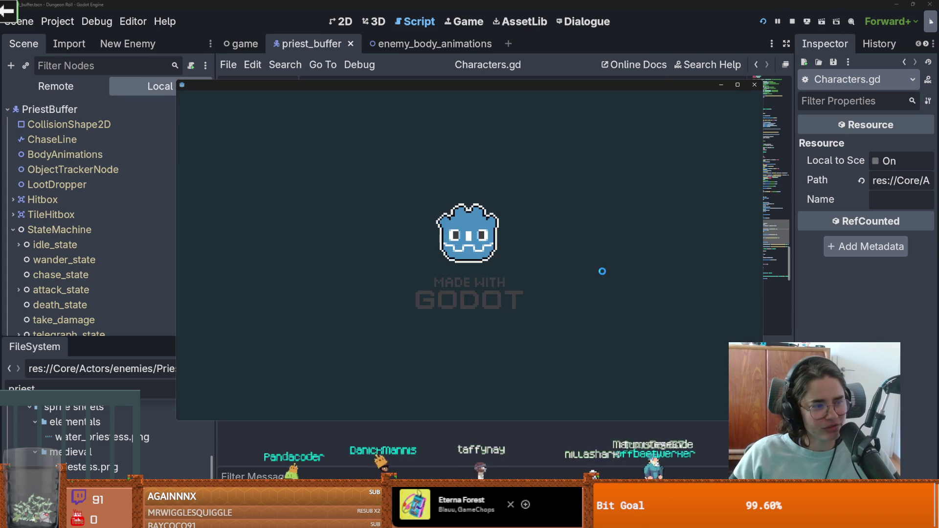
left_click(735, 84)
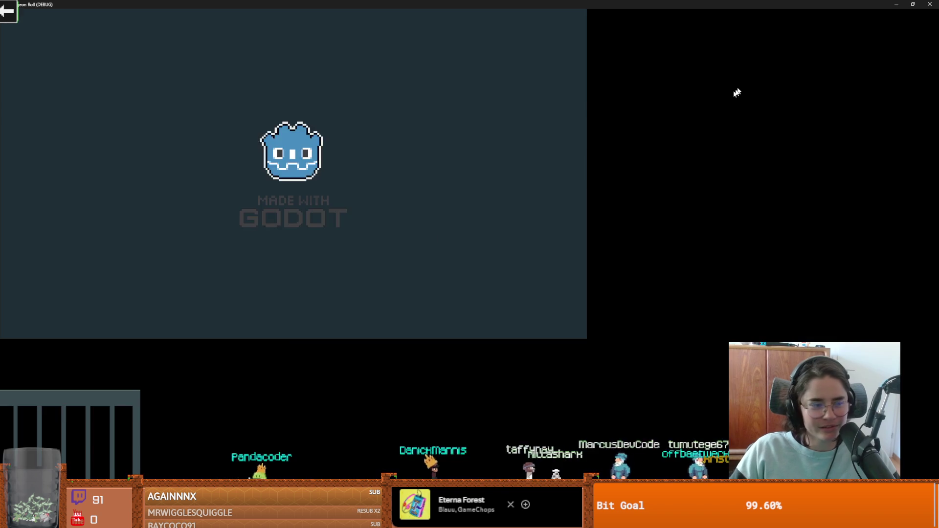
key("w")
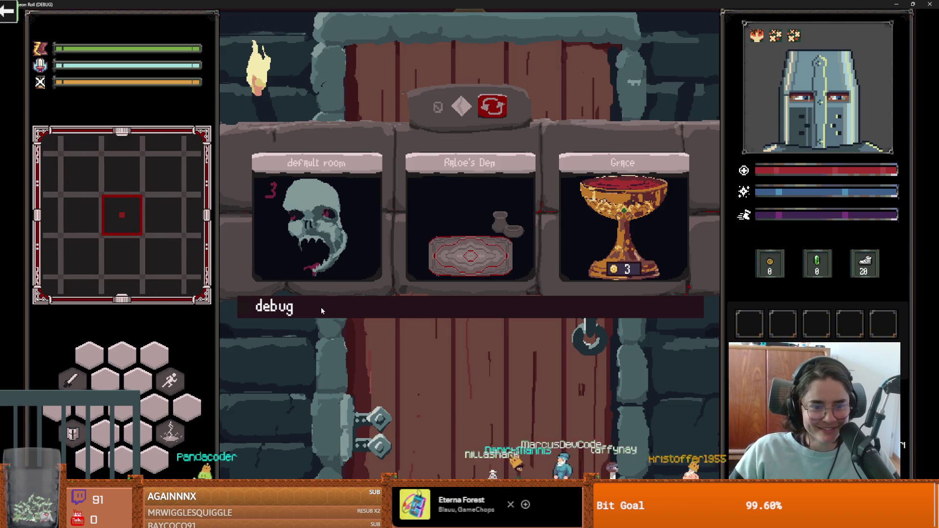
left_click(321, 307)
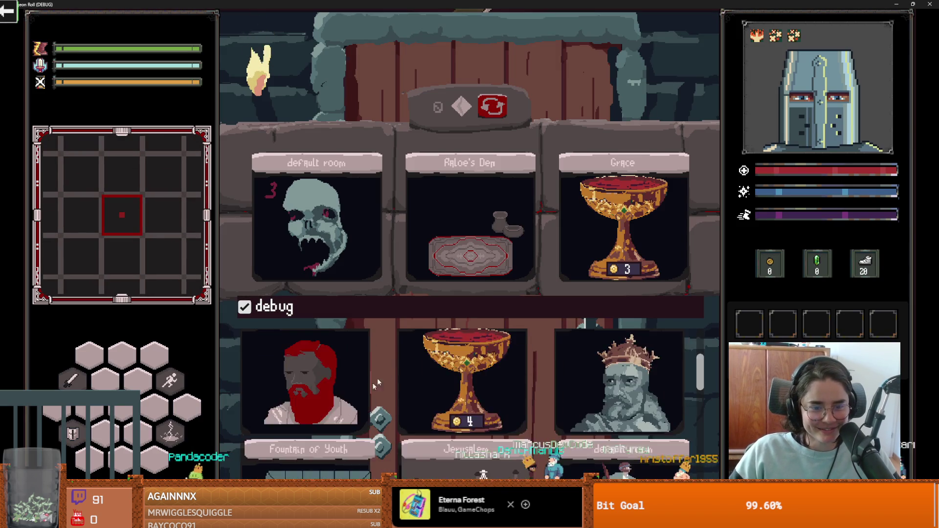
scroll(352, 372, "down", 3)
left_click(390, 333)
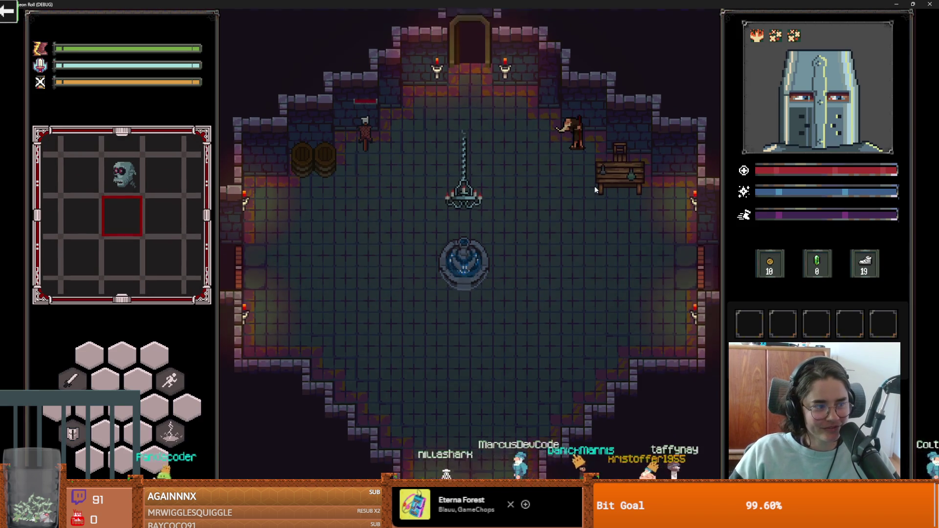
key("w")
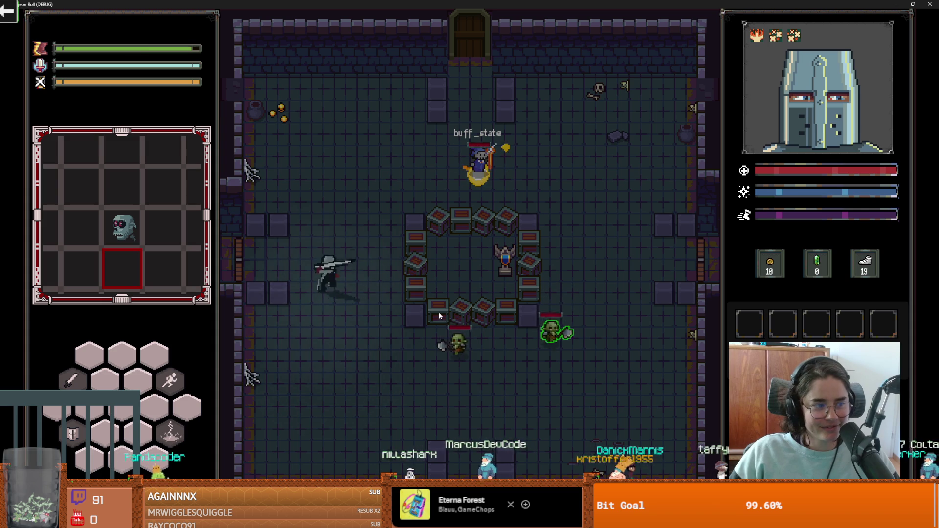
key("d")
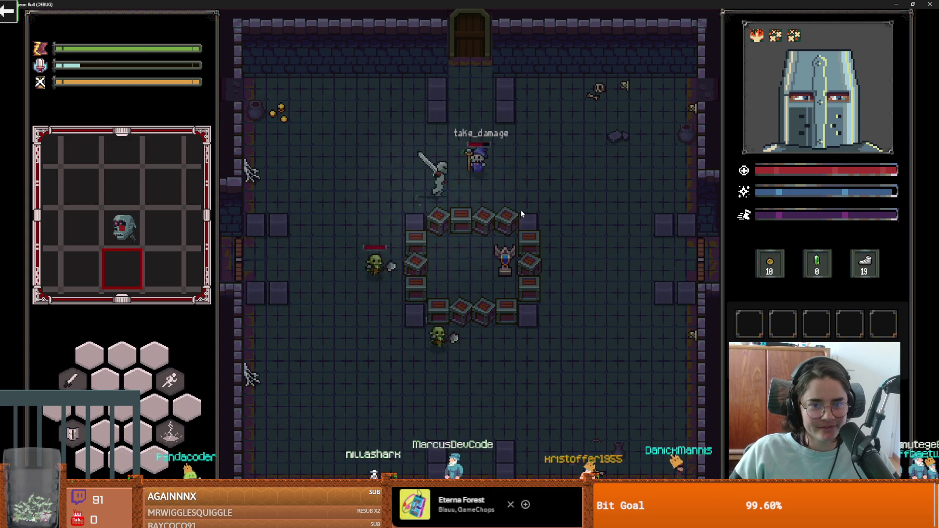
left_click(499, 140)
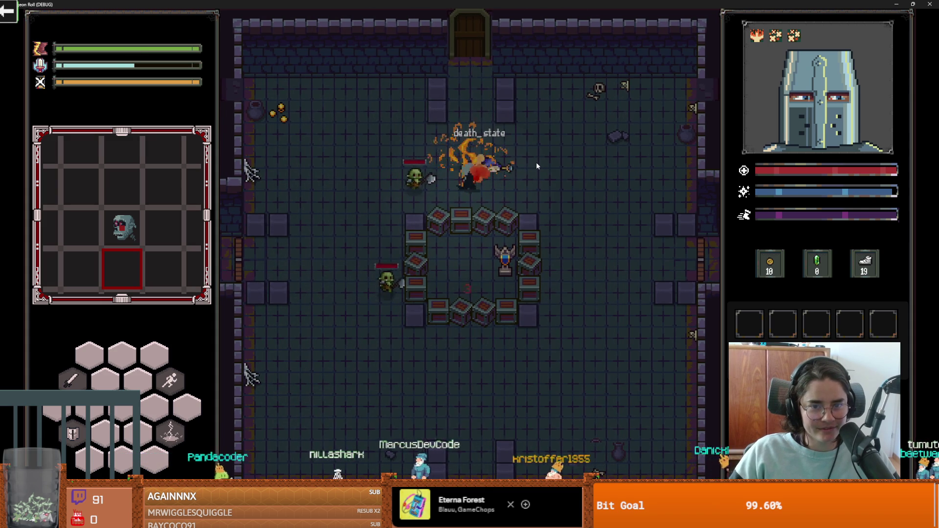
key("d")
key("F8")
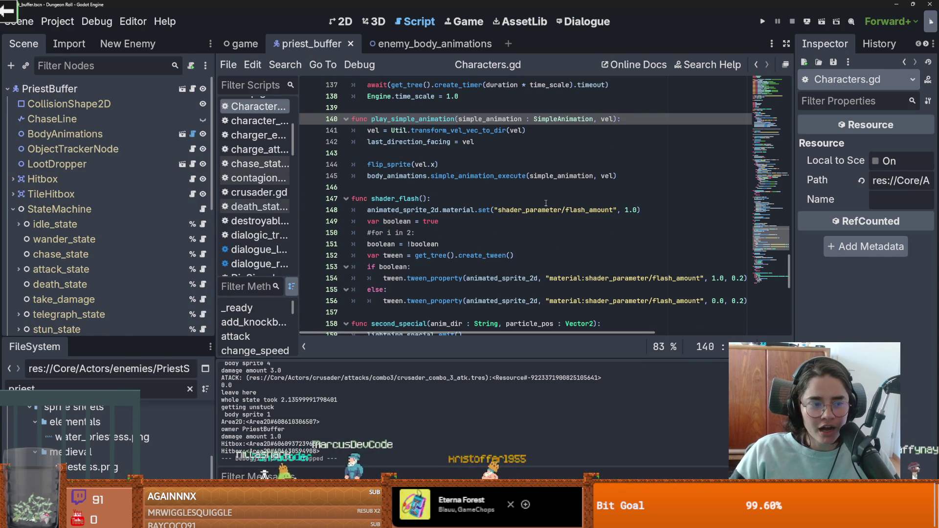
- Remove the '!' before player on line 29 of buff_state.gd's exit, then run the game
scroll(173, 295, "down", 5)
left_click(202, 252)
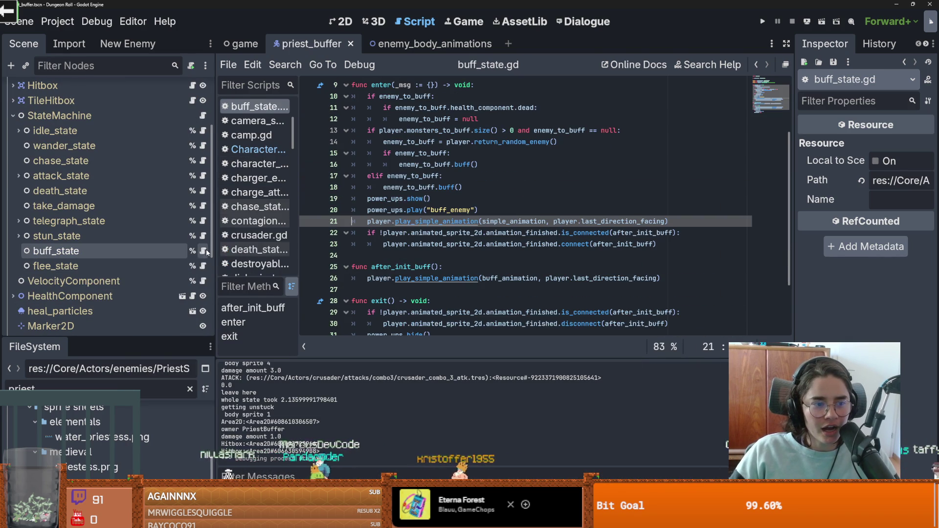
scroll(437, 259, "down", 2)
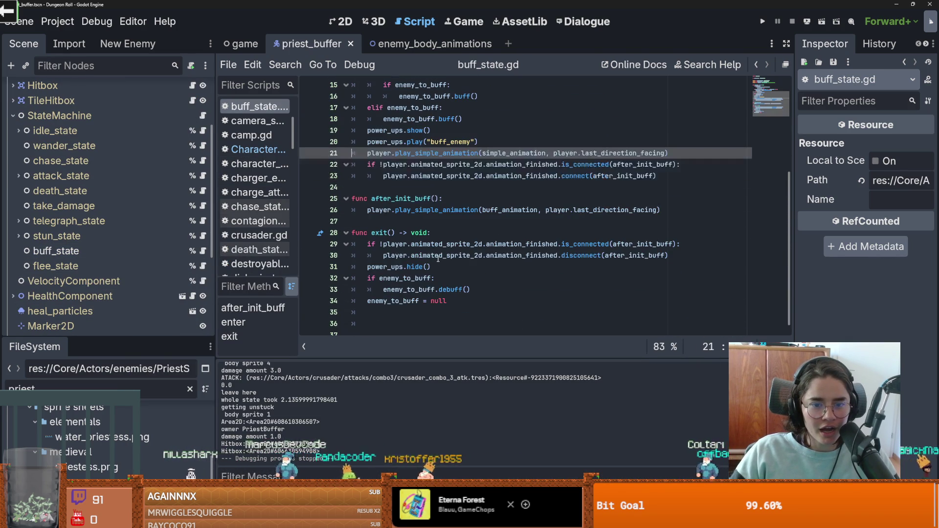
double_click(455, 245)
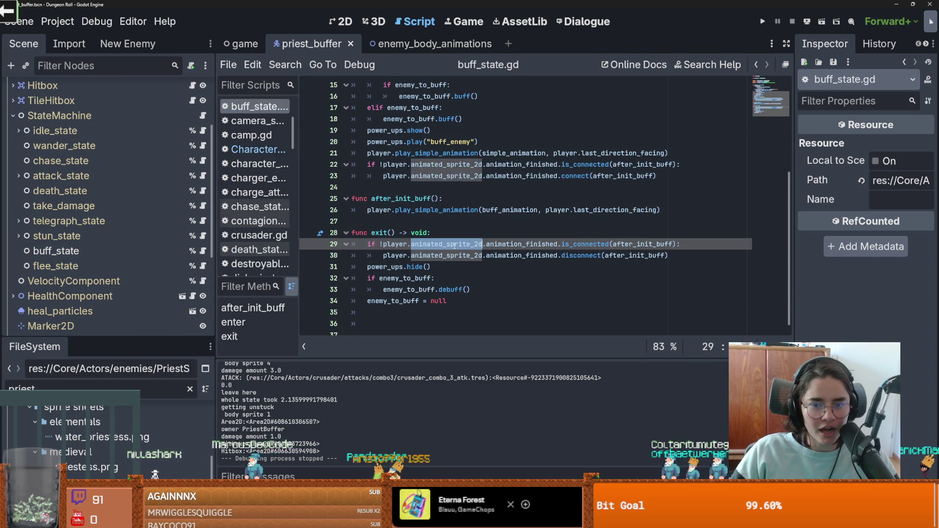
left_click(550, 244)
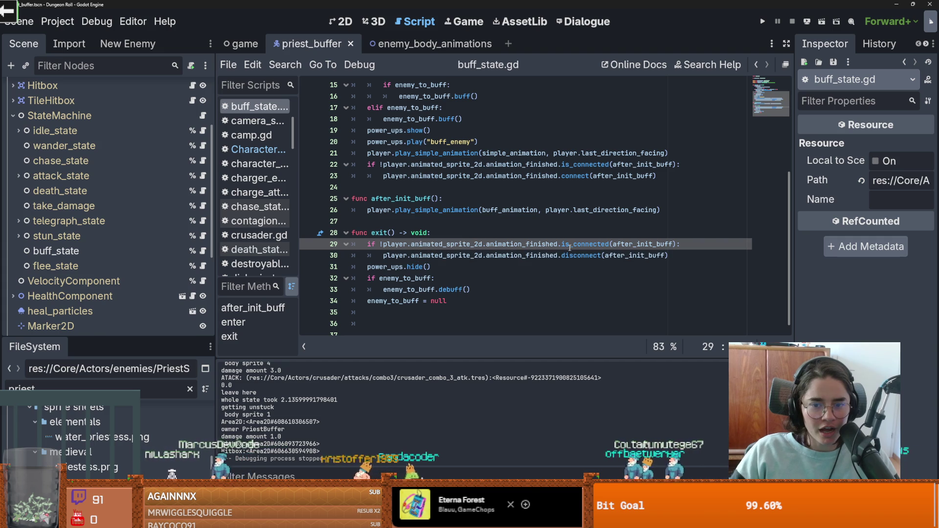
double_click(514, 247)
left_click(407, 244)
key("BackSpace")
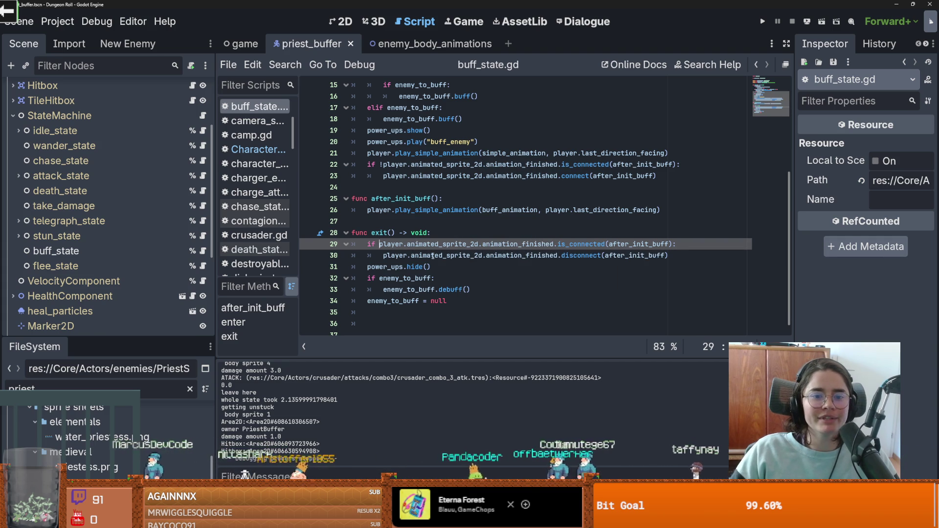
key("F5")
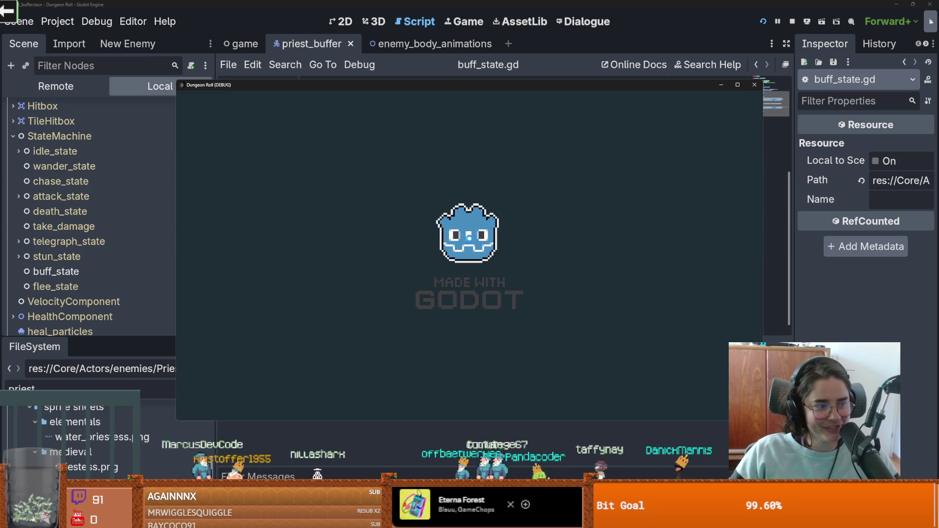
- Enter the priest room, kill the priest with sword and lightning, then stop the game
key("w")
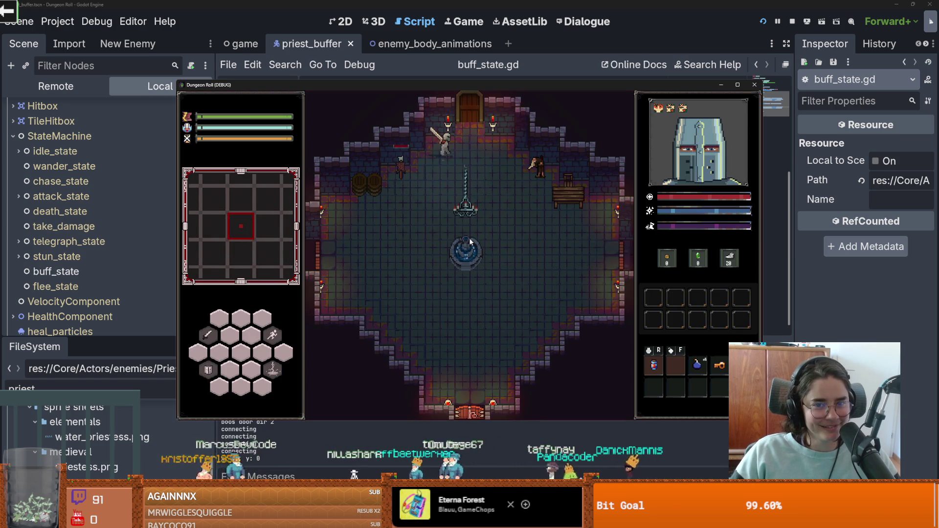
left_click(388, 361)
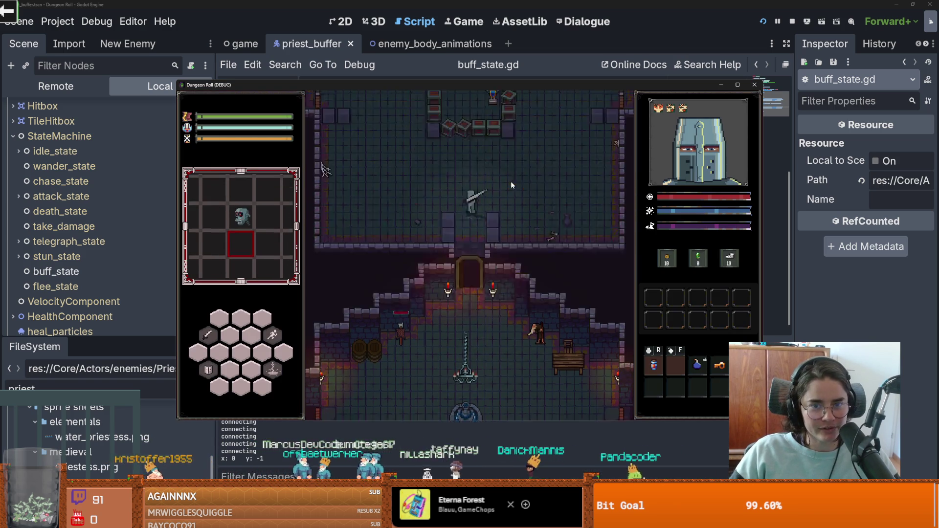
key("w")
key("d")
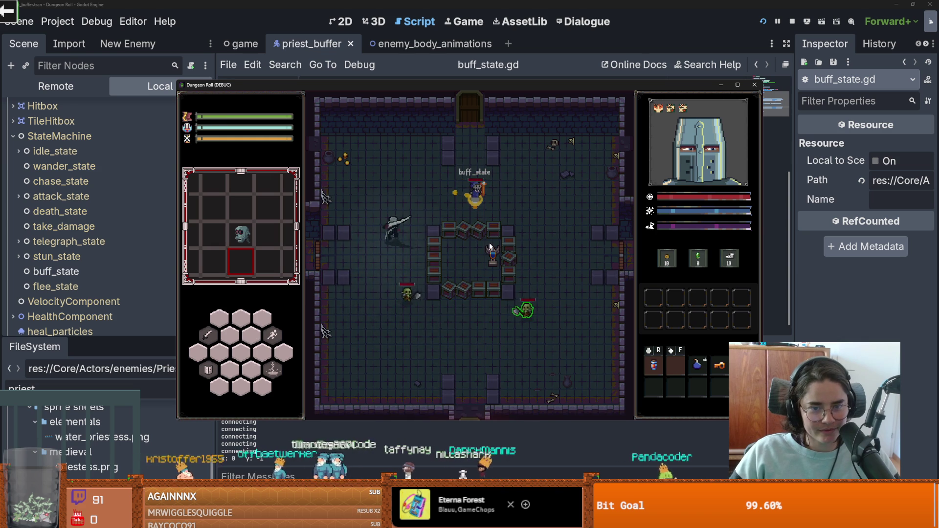
key("space")
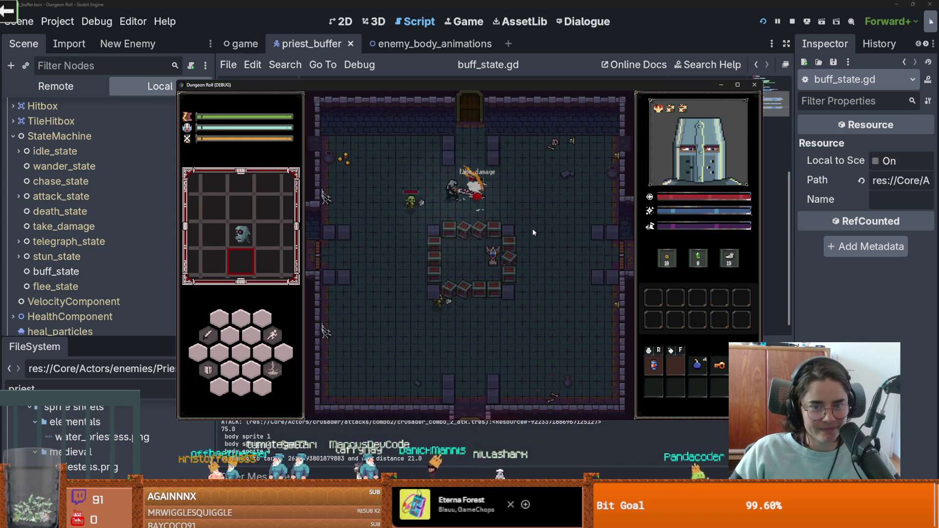
key("e")
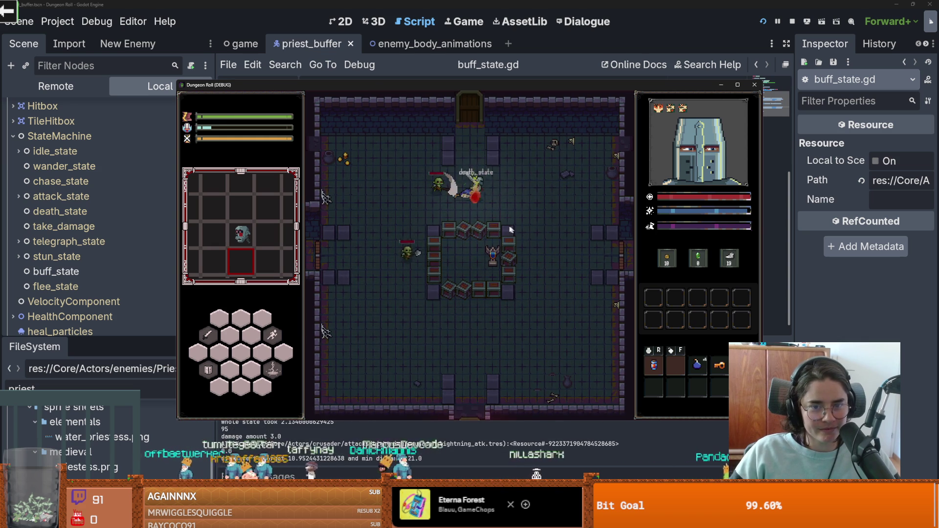
key("d")
key("s")
key("s")
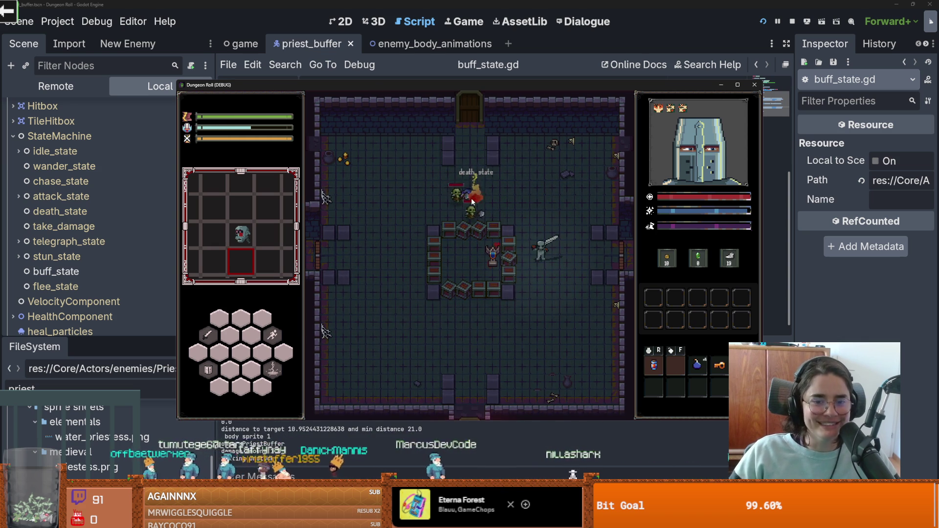
key("a")
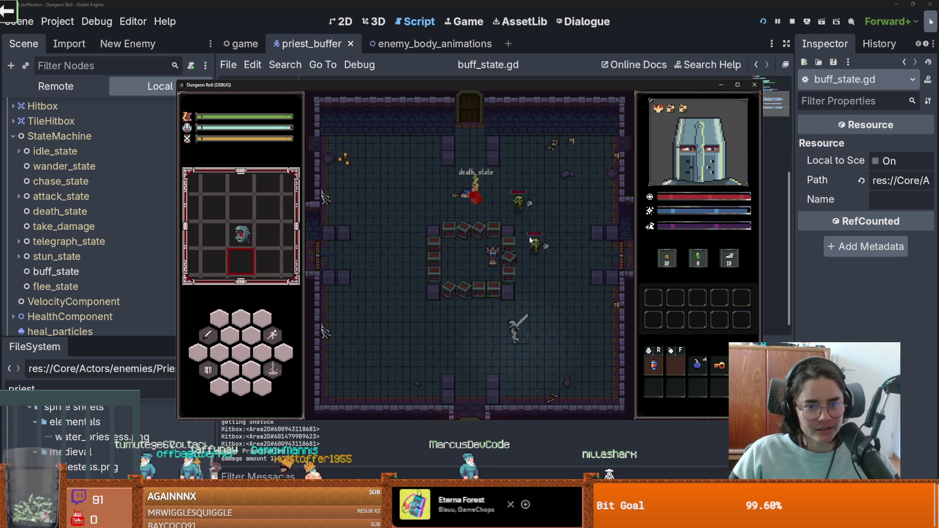
key("F8")
- Hide the priest's StateLabel node and save the scene
scroll(118, 313, "down", 5)
left_click(203, 263)
key("ctrl+s")
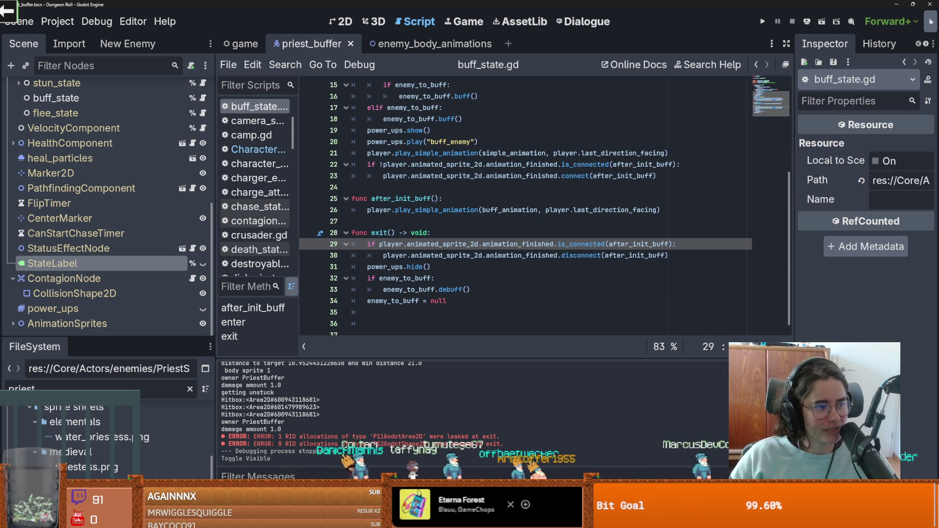
- Review lines 26–28 around after_init_buff and exit in buff_state.gd and save the priest_buffer scene
left_click(369, 210)
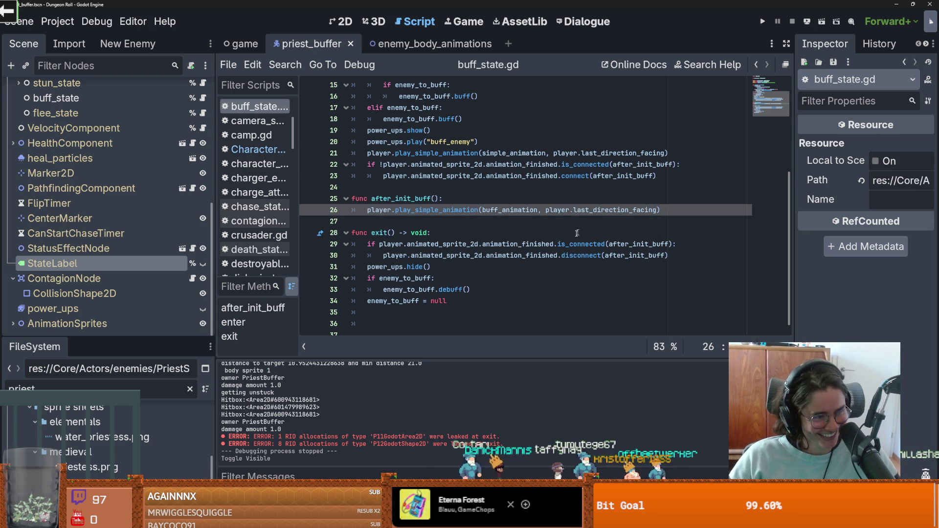
scroll(474, 238, "down", 1)
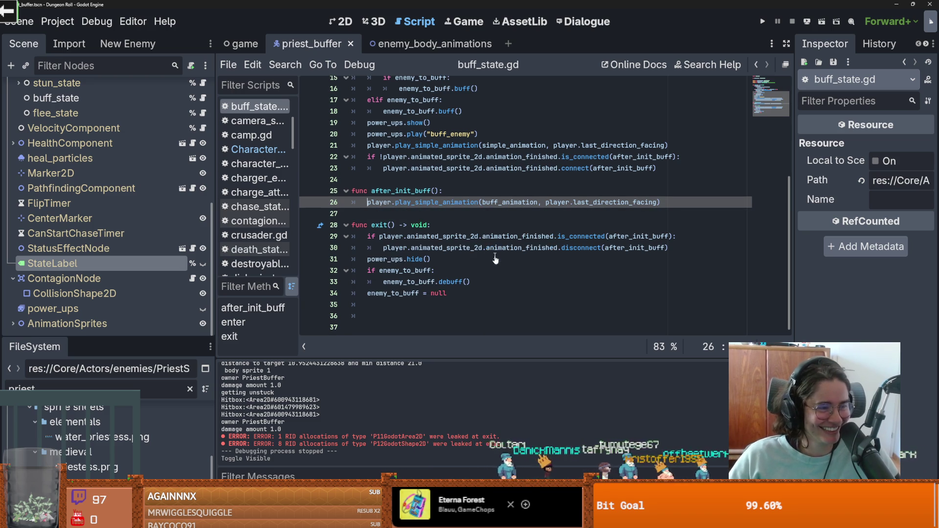
key("ctrl+s")
left_click(502, 215)
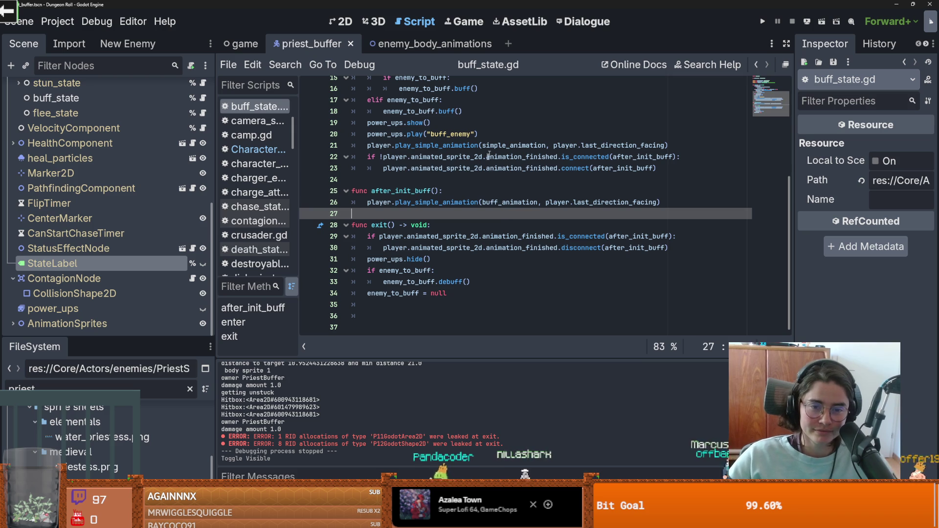
left_click(469, 219)
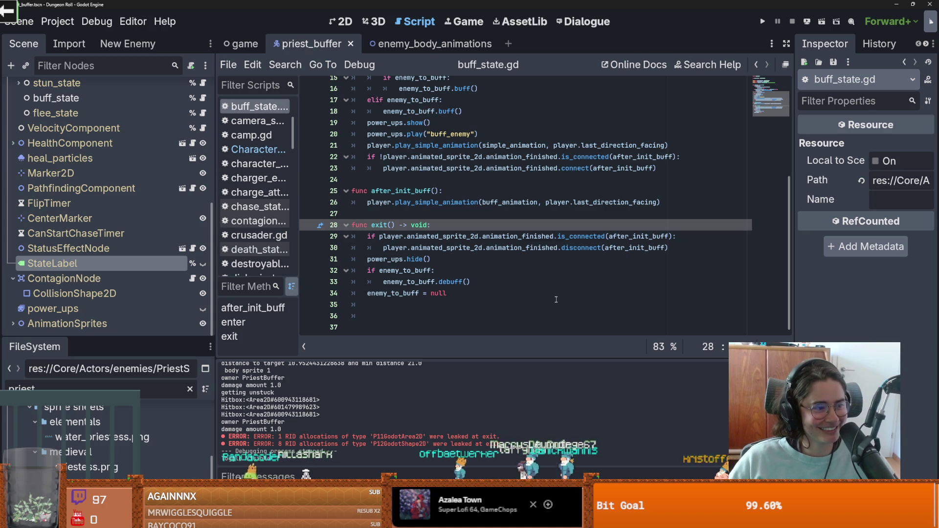
scroll(514, 284, "up", 1)
key("ctrl+s")
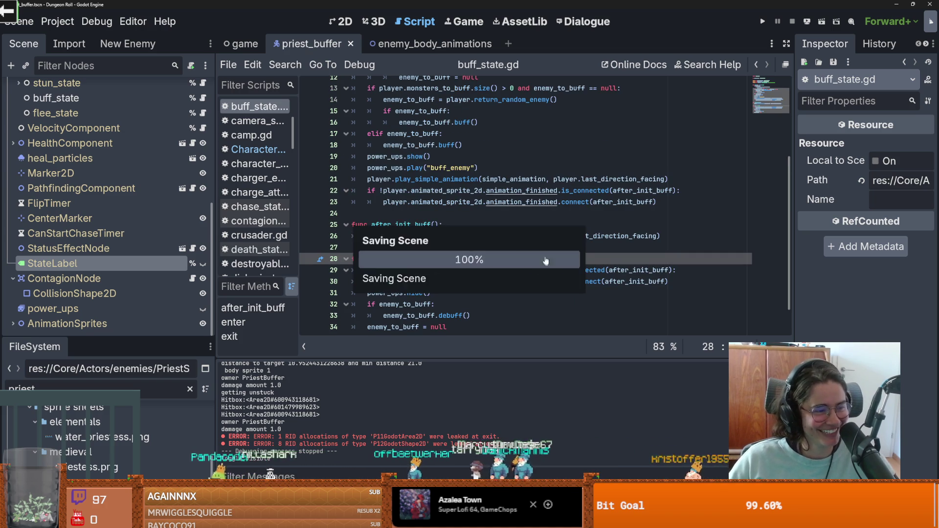
- Check the enemy_to_buff tooltip on line 20 of buff_state.gd and save the priest_buff scene again
scroll(526, 243, "up", 4)
key("ctrl+s")
left_click(490, 299)
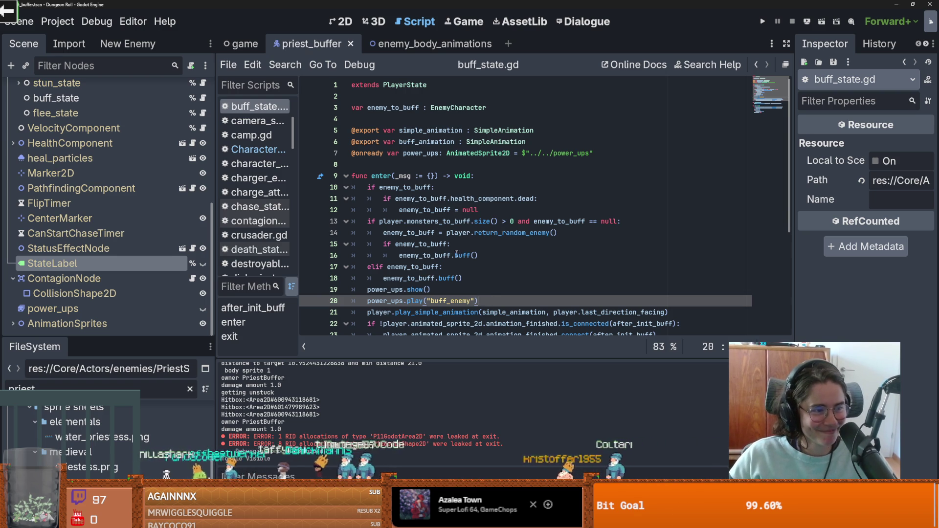
mouse_move(444, 246)
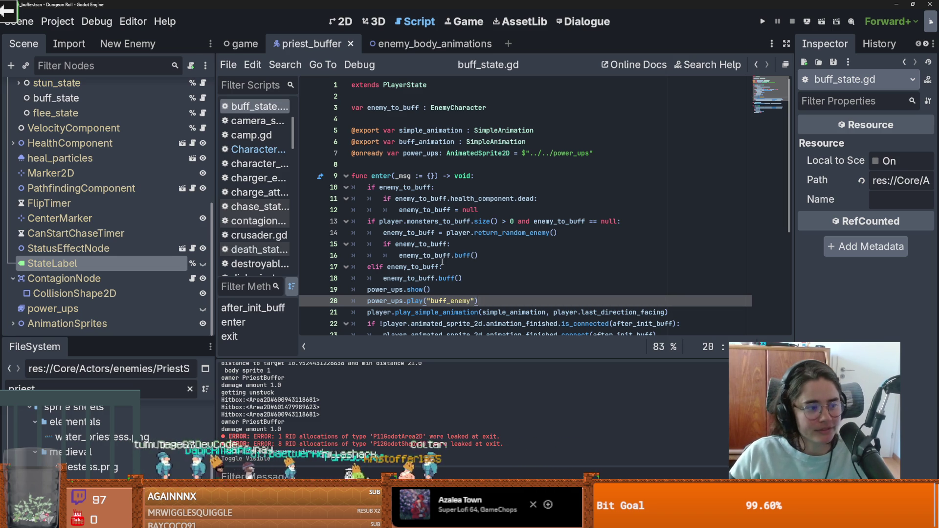
key("ctrl+s")
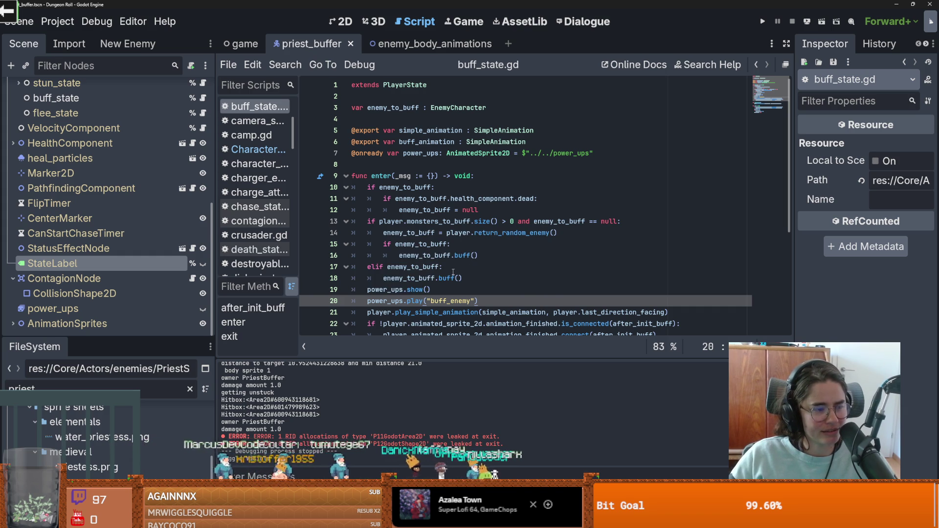
- Run the project, stop it, highlight power_ups' uses on line 31, and relaunch the game
left_click(762, 21)
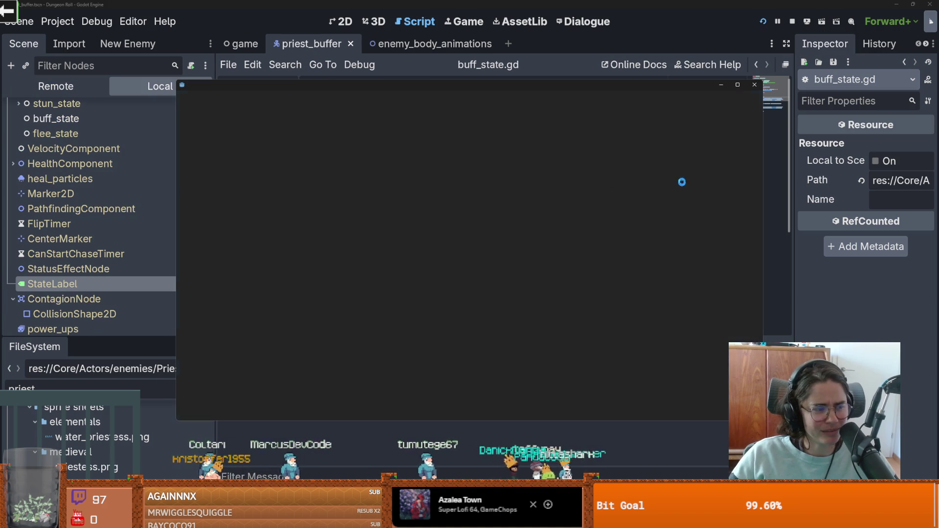
left_click(754, 86)
scroll(475, 281, "down", 5)
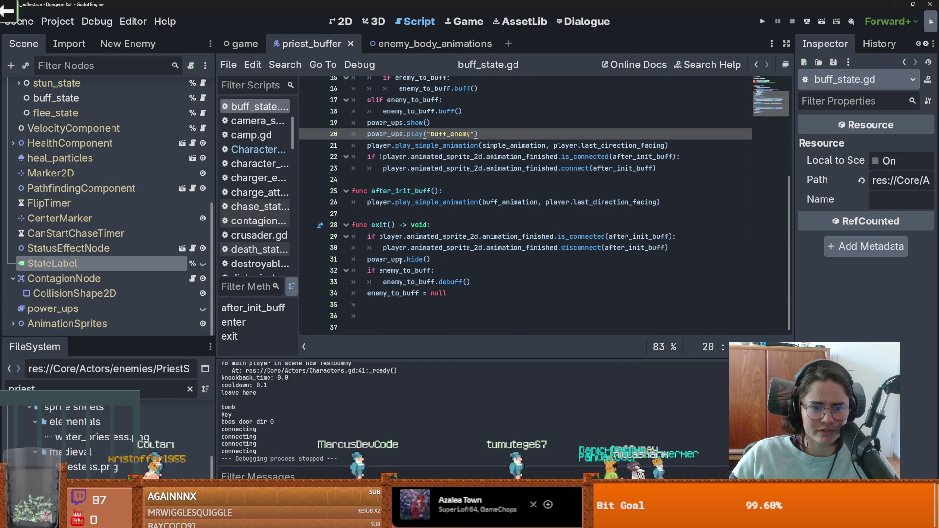
double_click(385, 259)
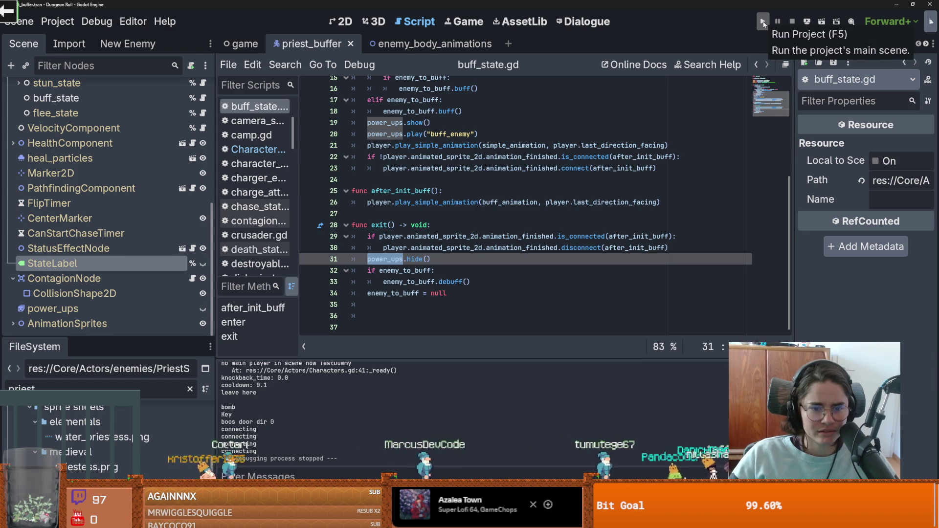
left_click(763, 22)
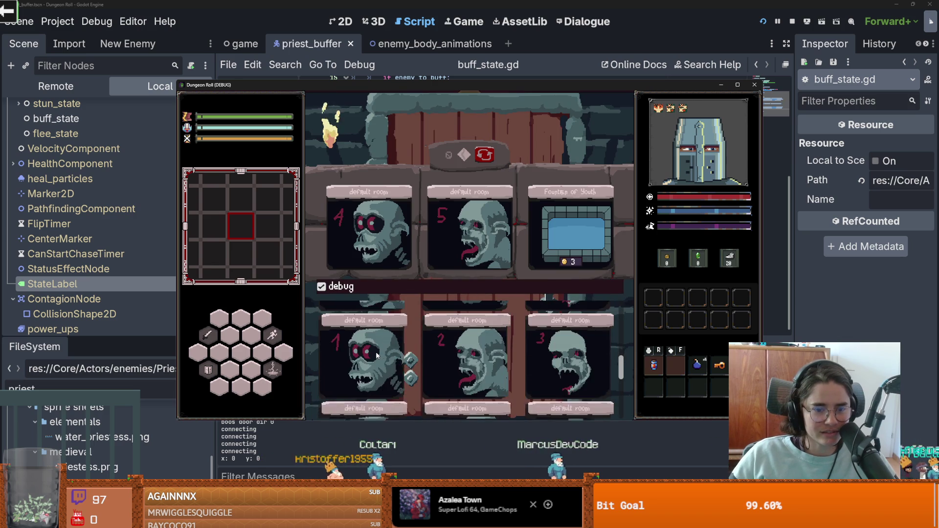
- Enter a dungeon room and attack the goblins with the knight's sword
left_click(376, 356)
key("w")
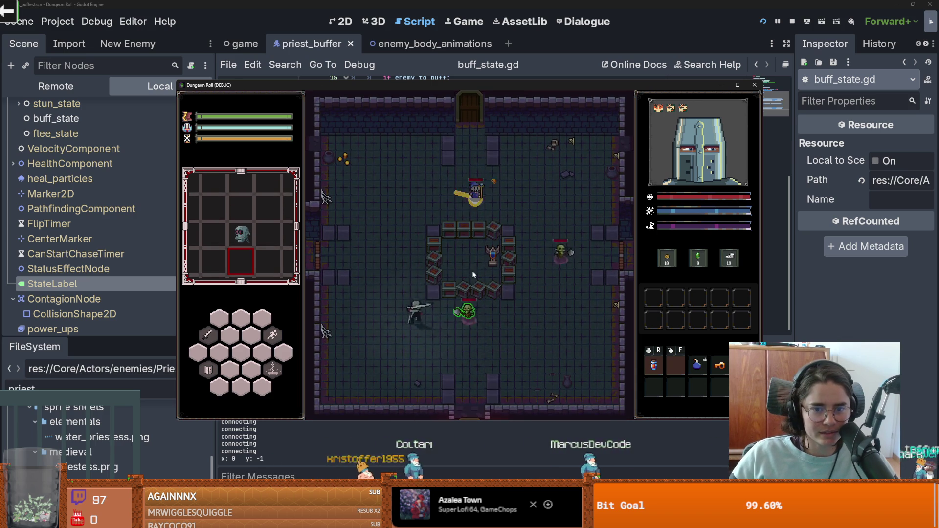
key("d")
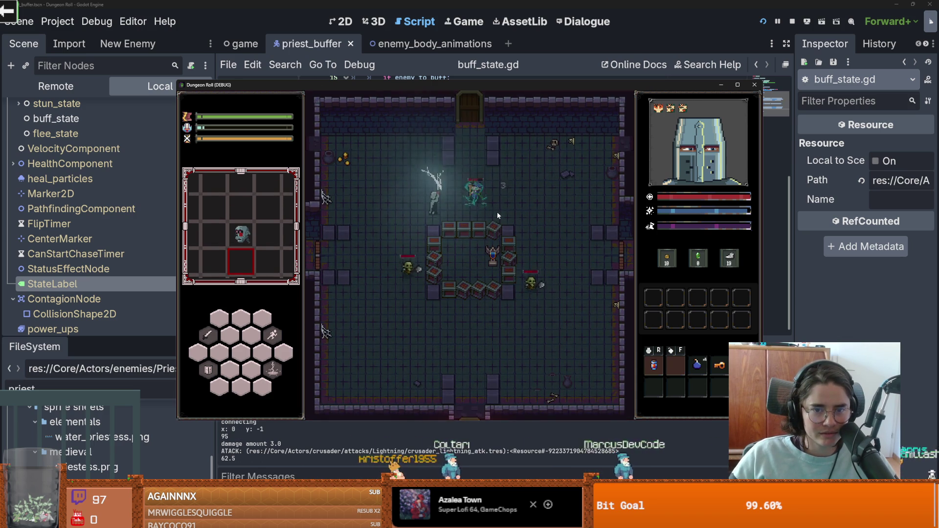
left_click(506, 204)
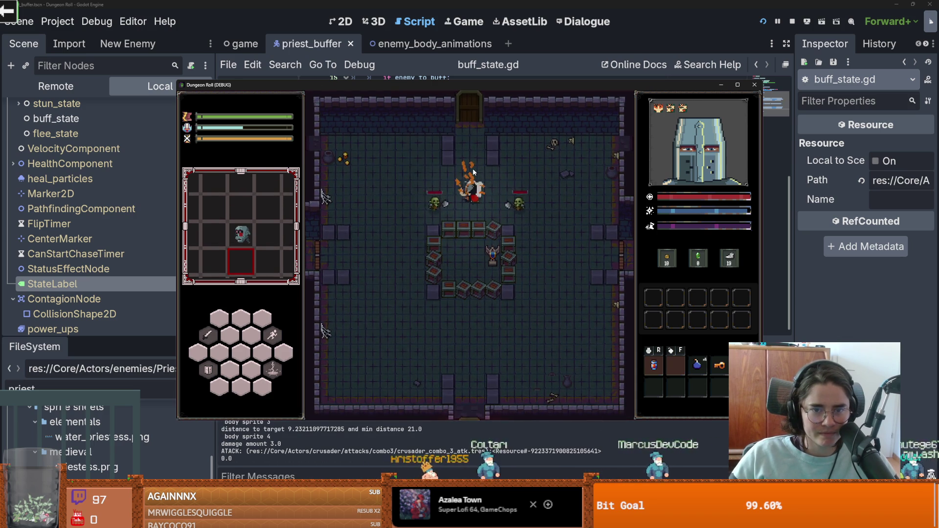
left_click(471, 196)
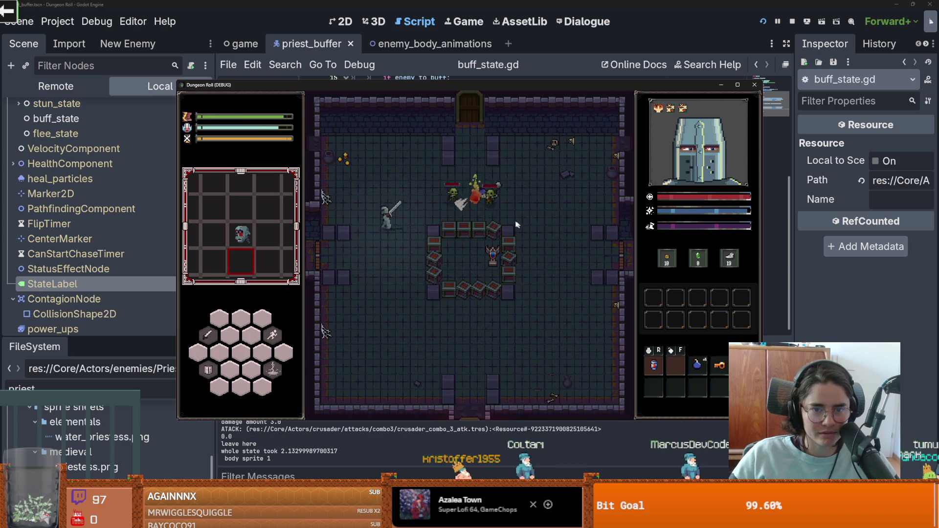
- Walk the knight around the central box and goblins with WASD, then close the game window
key("d")
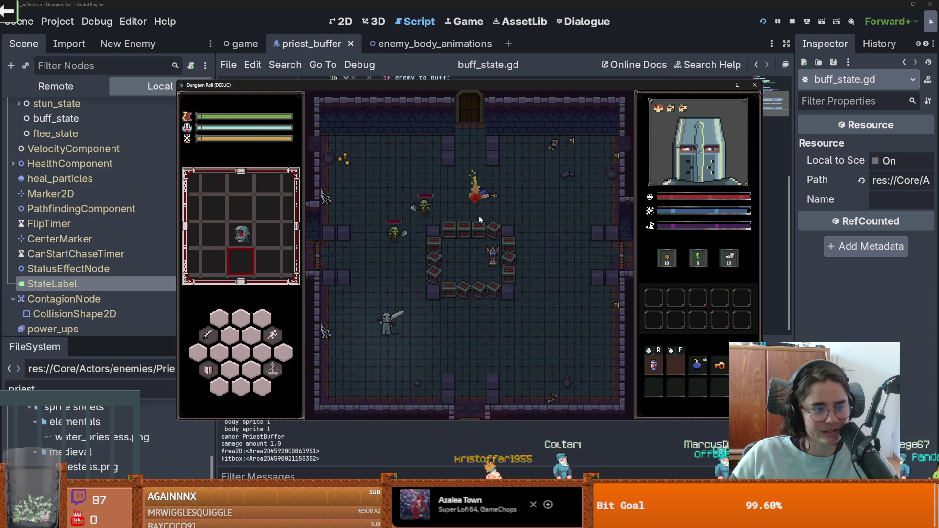
key("w")
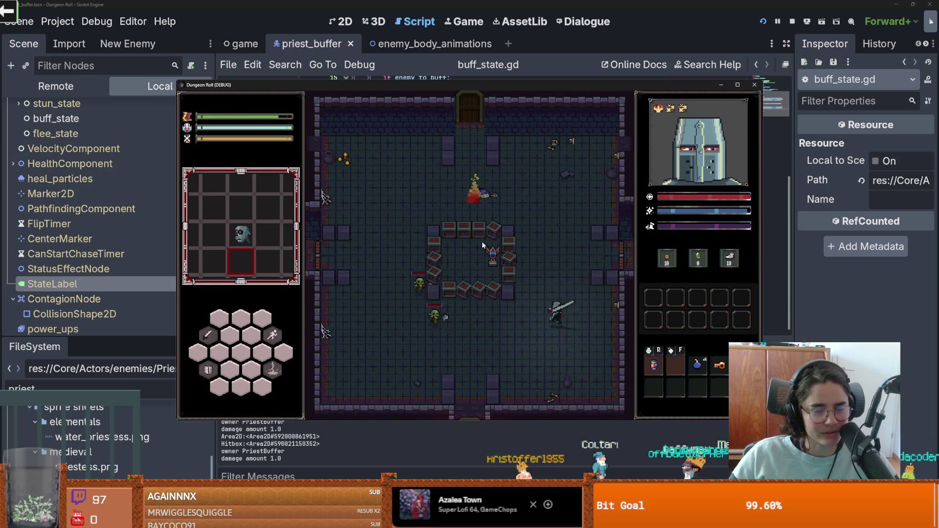
key("a")
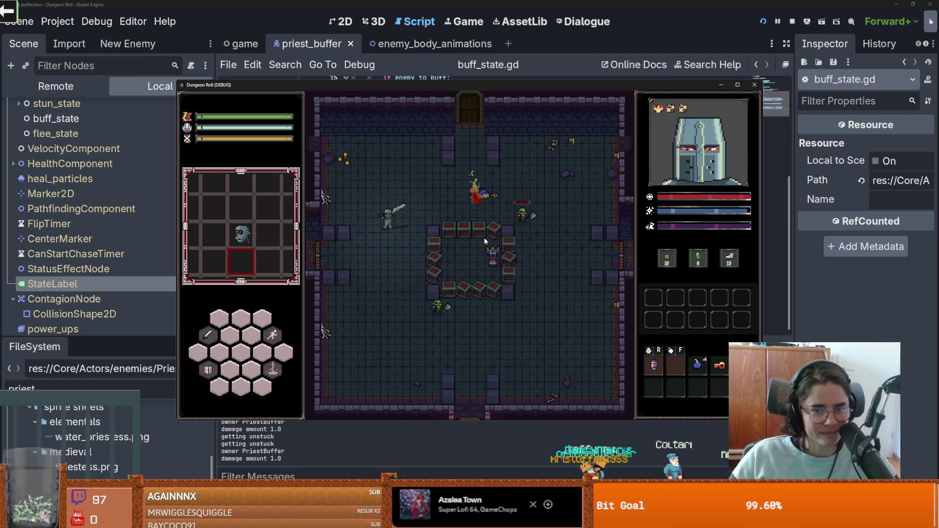
key("s")
key("d")
key("d")
key("w")
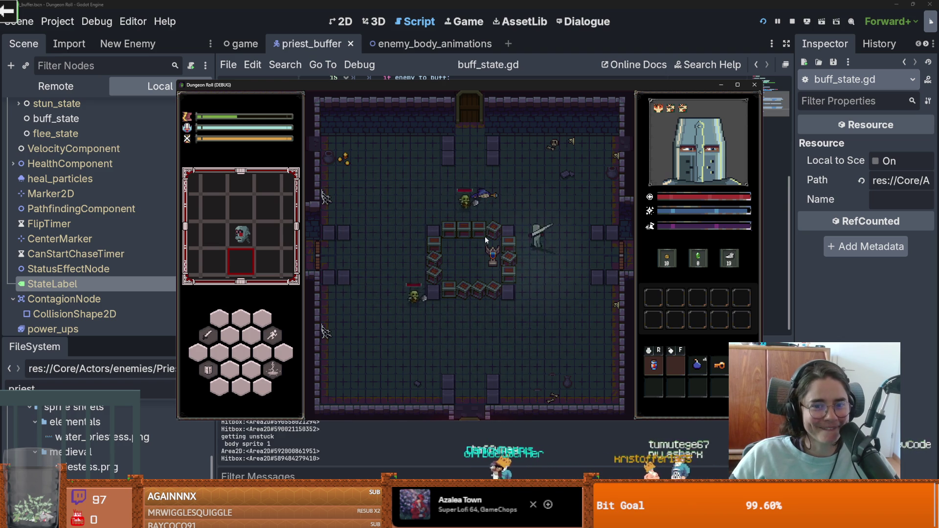
key("s")
key("a")
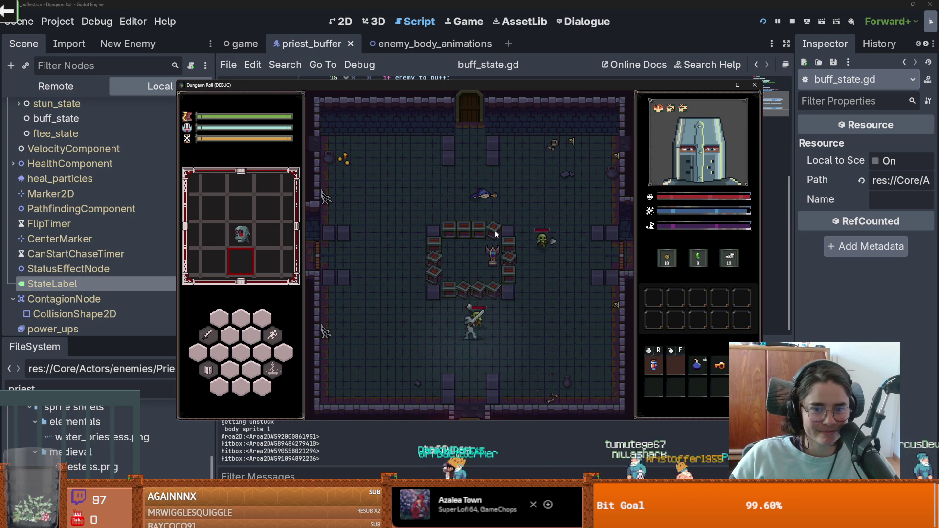
key("w")
key("d")
key("d")
key("w")
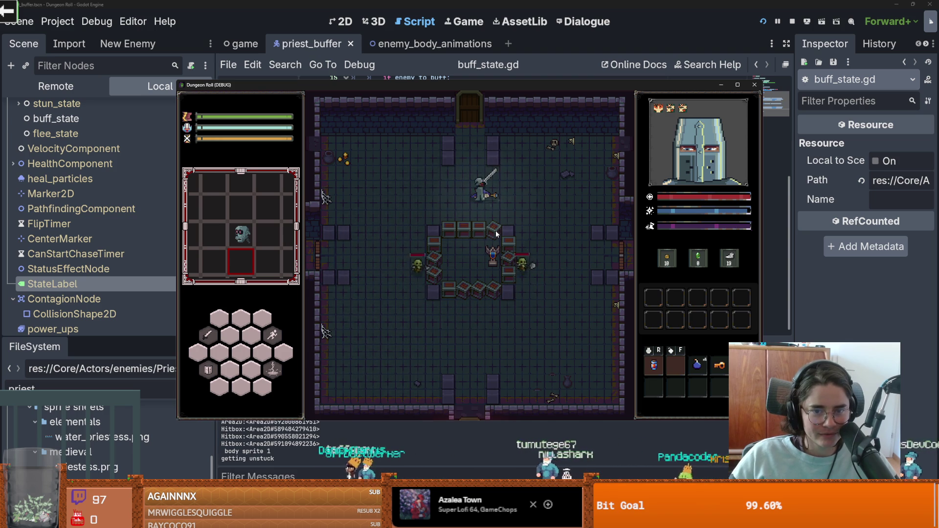
key("a")
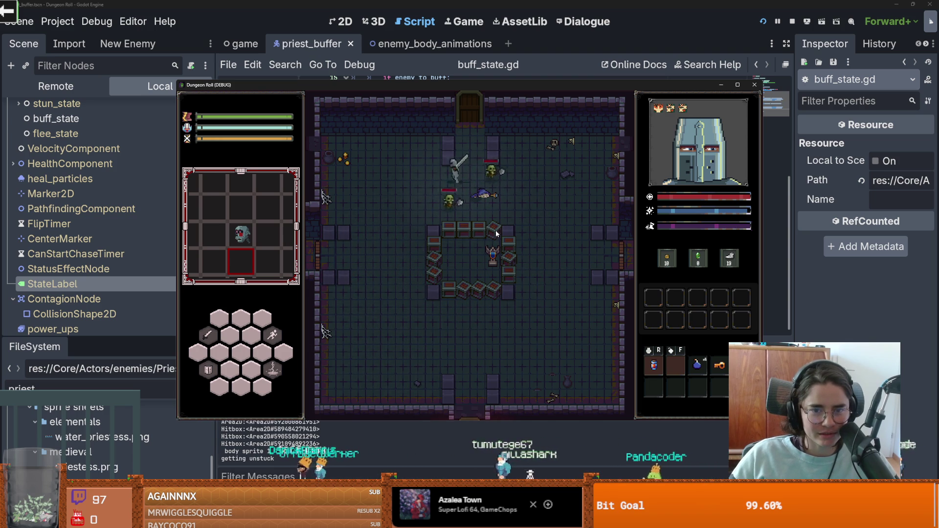
key("d")
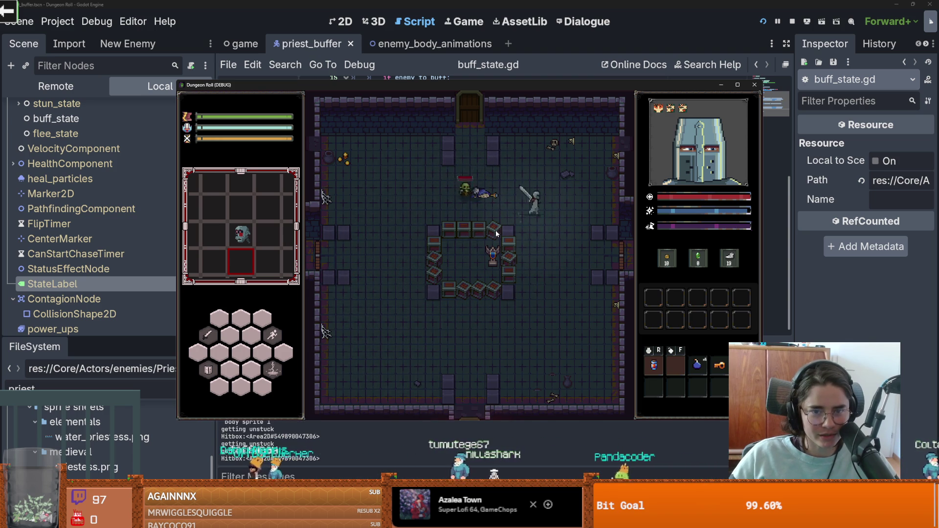
key("s")
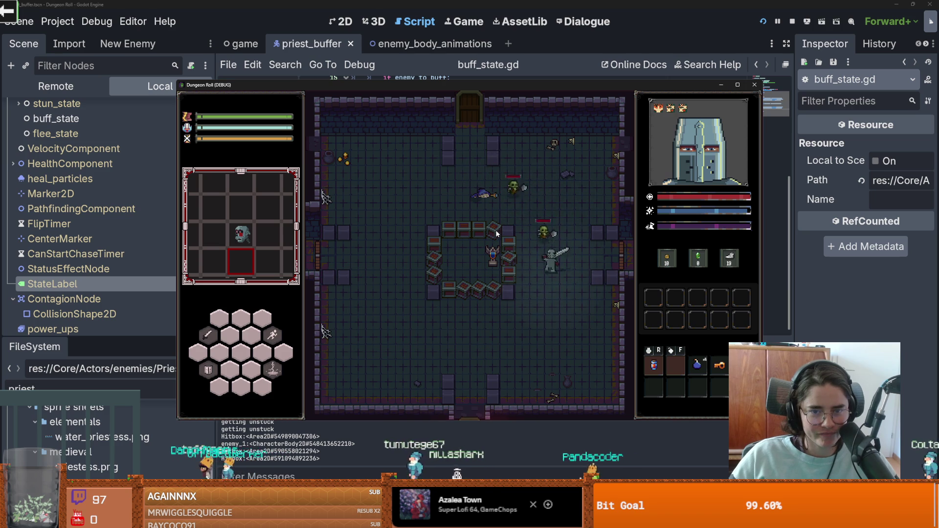
key("a")
key("a")
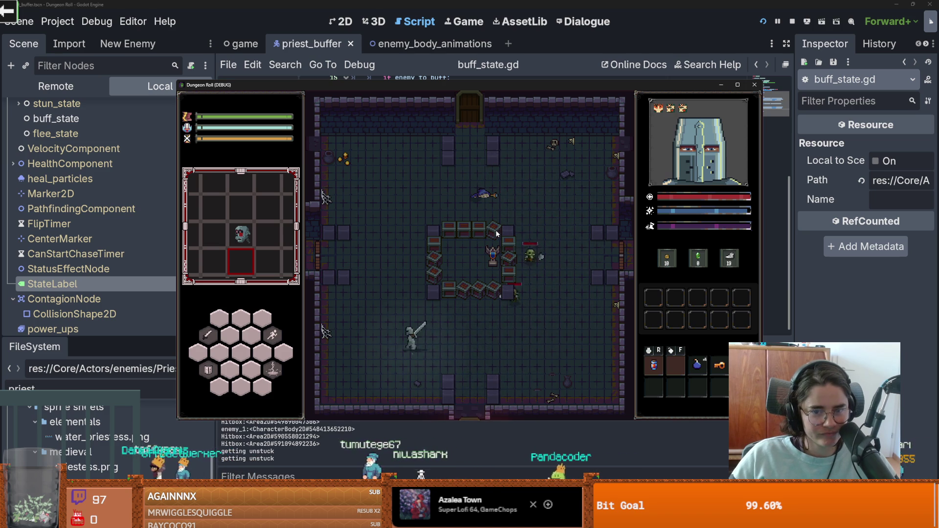
key("w")
key("w")
key("d")
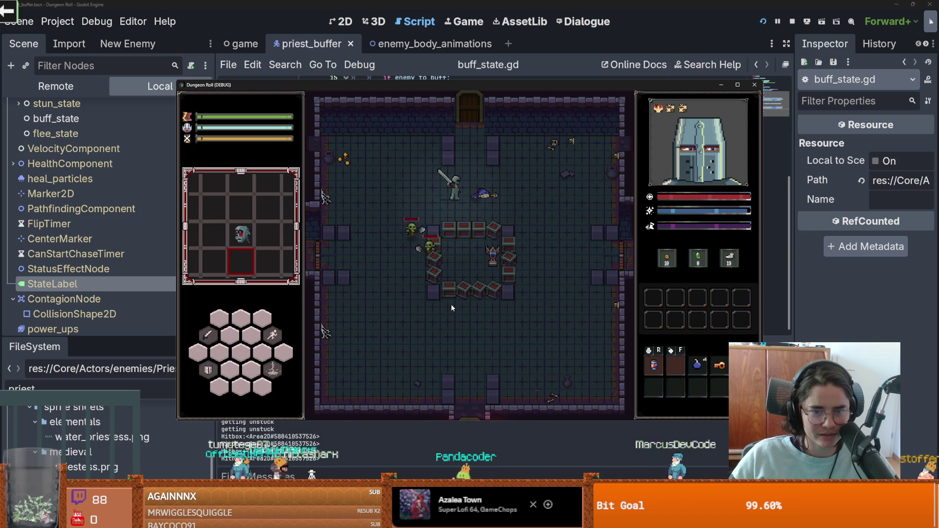
key("d")
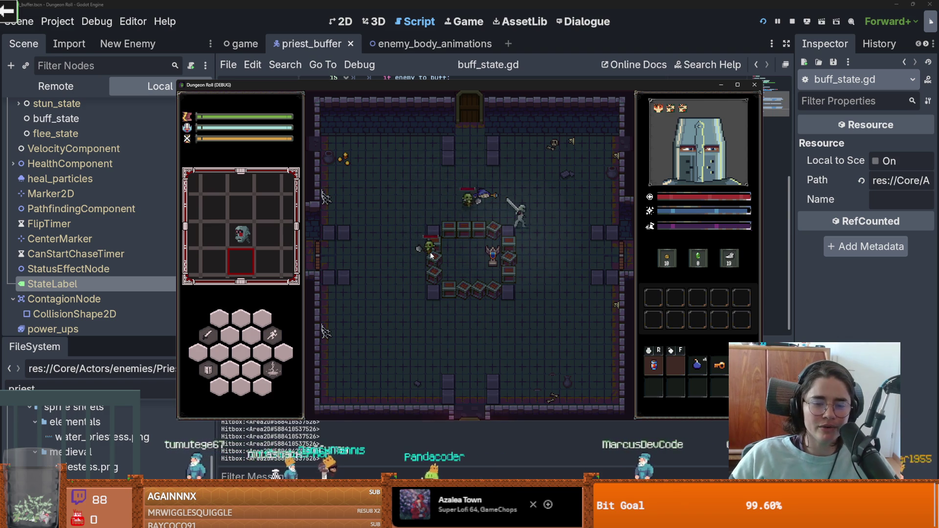
key("s")
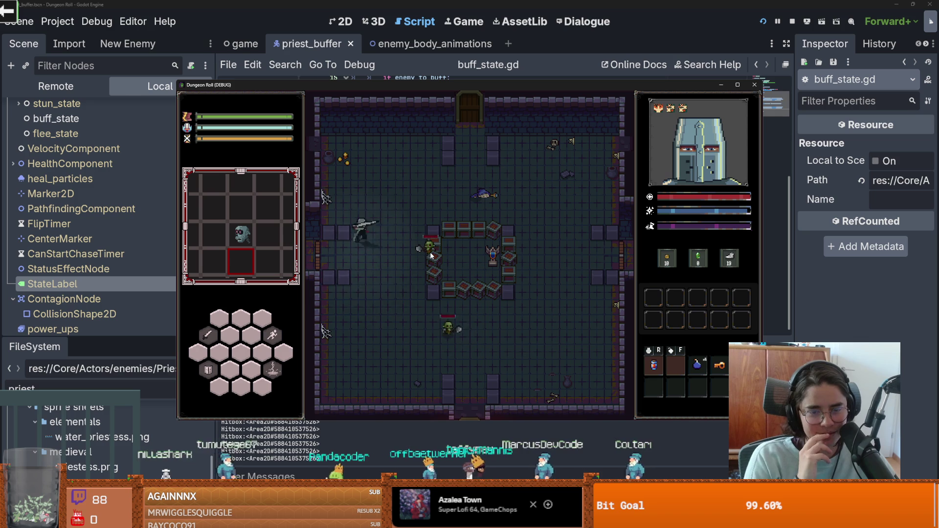
left_click(754, 86)
- Save, then filter the project files for 'crat' and open the crate scene
key("ctrl+s")
left_click(98, 385)
type("crate")
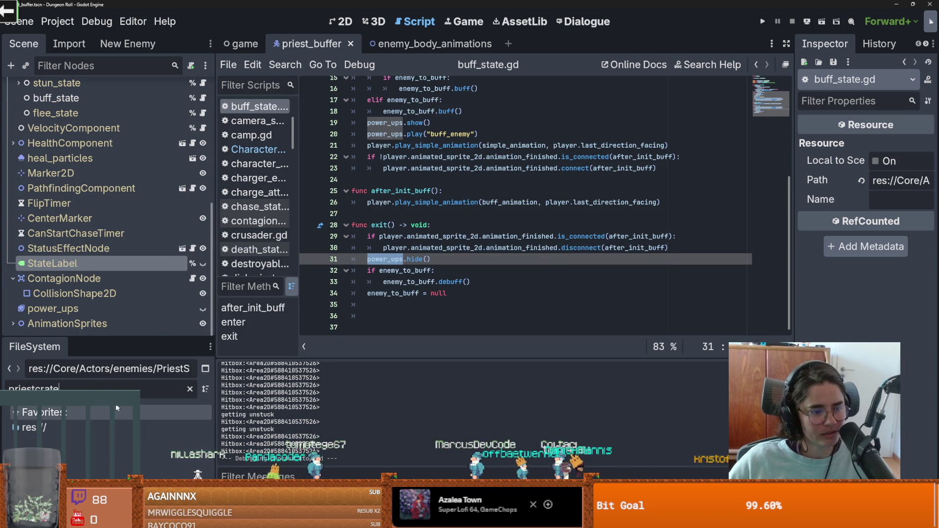
key("ctrl+a")
type("crat")
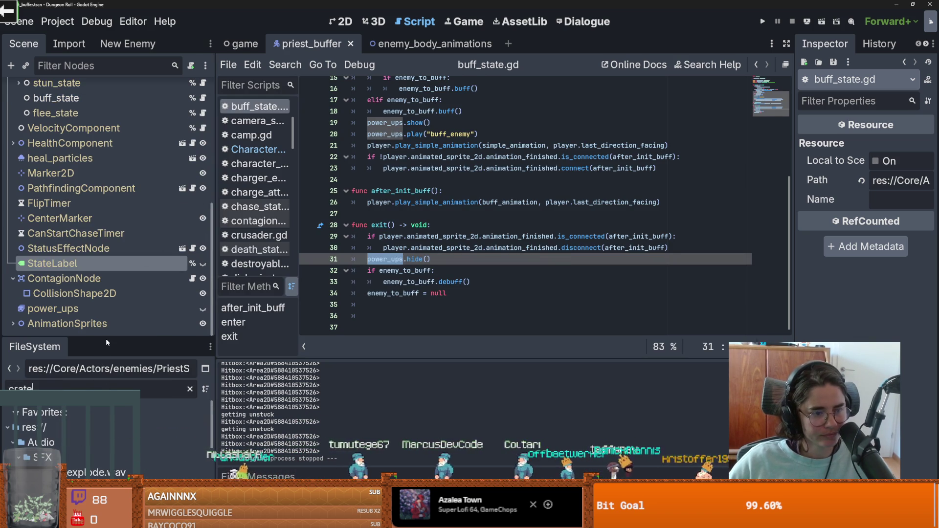
left_click_drag(105, 339, 102, 156)
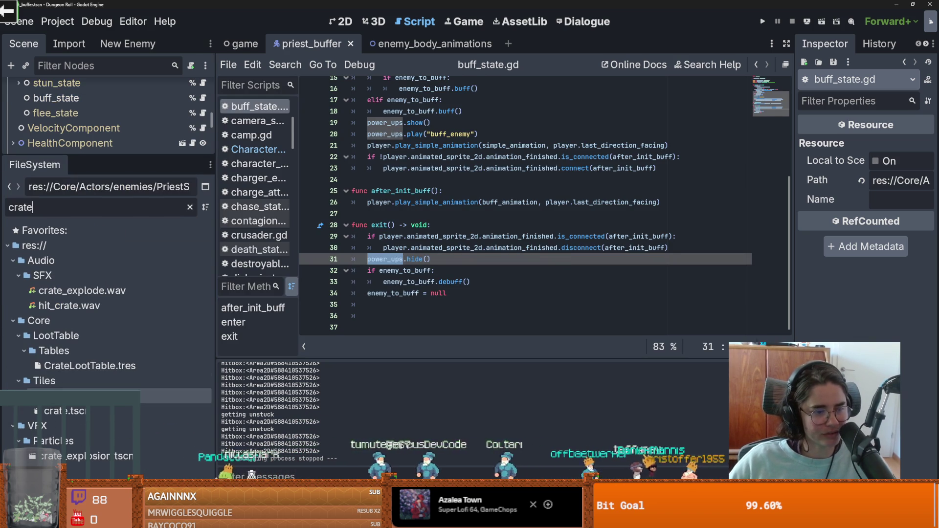
double_click(75, 413)
- Stretch the crate's CollisionShape2D and move it to (1, -4), then save the crate scene
left_click(370, 191)
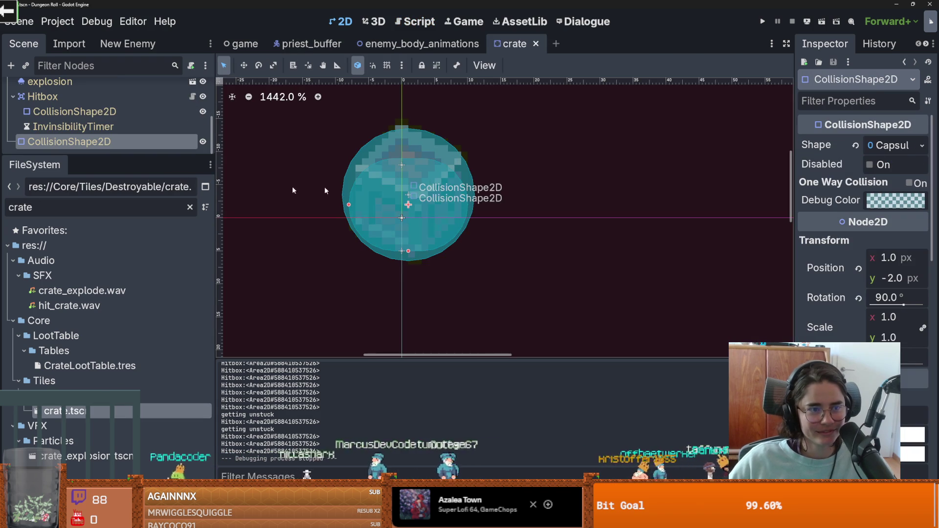
left_click_drag(409, 252, 409, 264)
left_click_drag(414, 227, 414, 214)
key("ctrl+s")
scroll(411, 228, "down", 1)
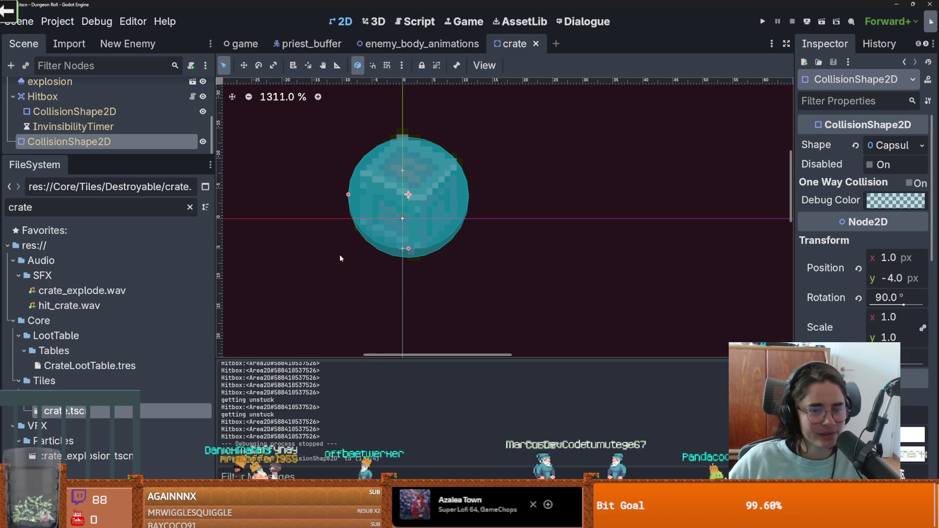
key("f")
key("ctrl+s")
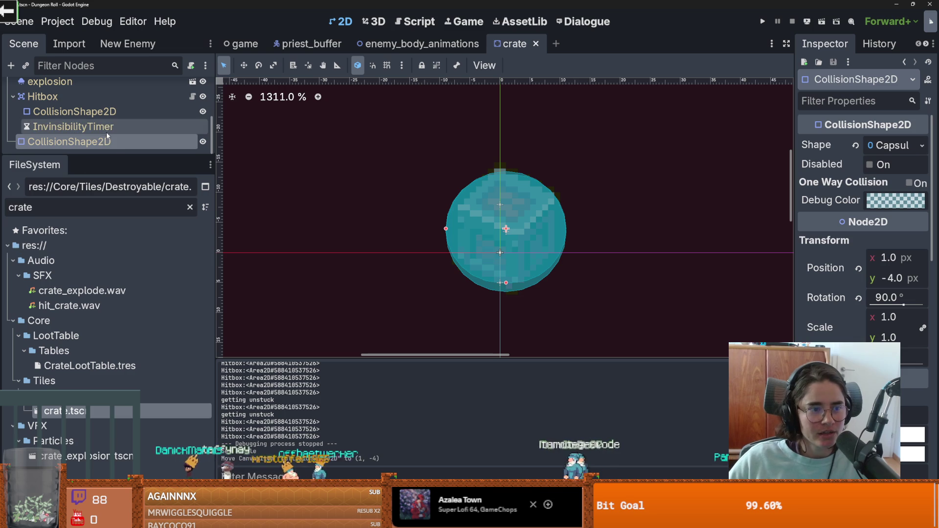
- Show all crate nodes, widen the Inspector, and select the LootDropper node
left_click_drag(108, 155, 109, 418)
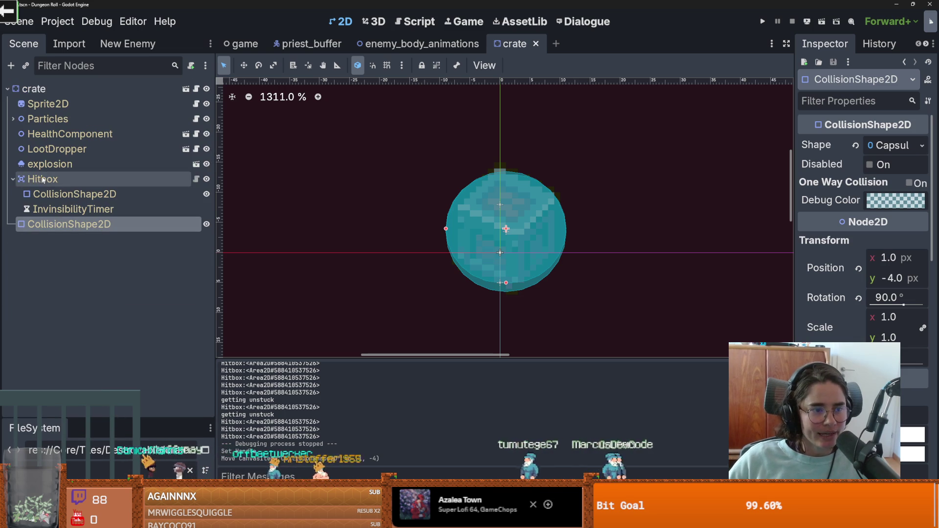
left_click(33, 89)
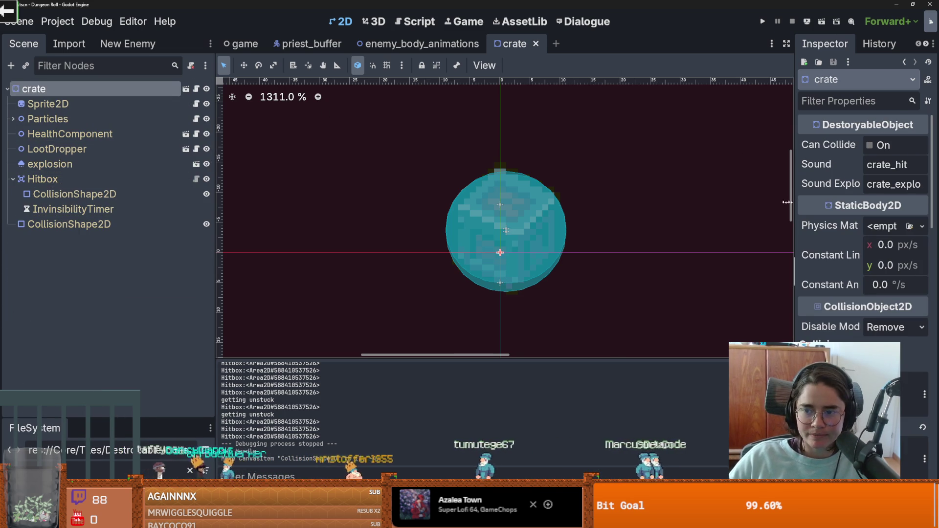
left_click_drag(794, 202, 580, 202)
left_click(70, 149)
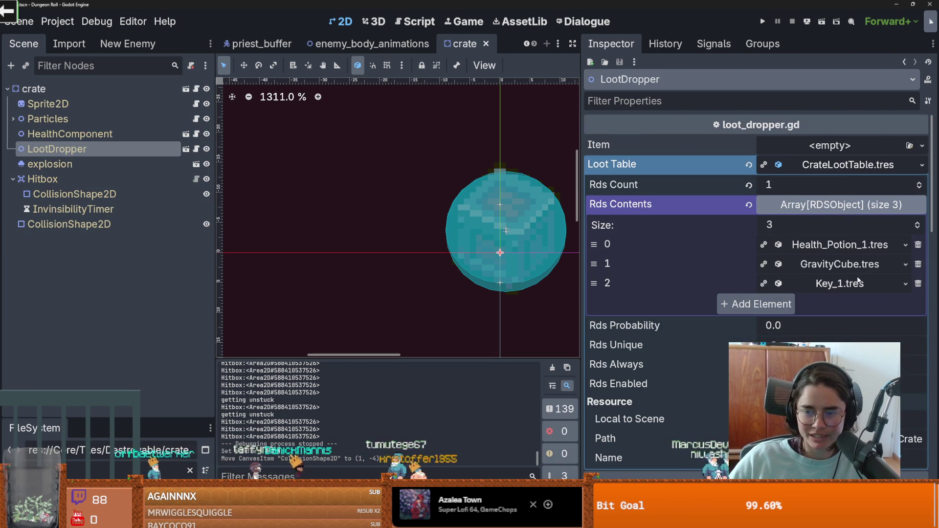
- Bring up LootDropper's loot_dropper.gd script and enlarge the FileSystem dock
left_click(186, 149)
left_click_drag(582, 232, 836, 231)
scroll(465, 221, "down", 1)
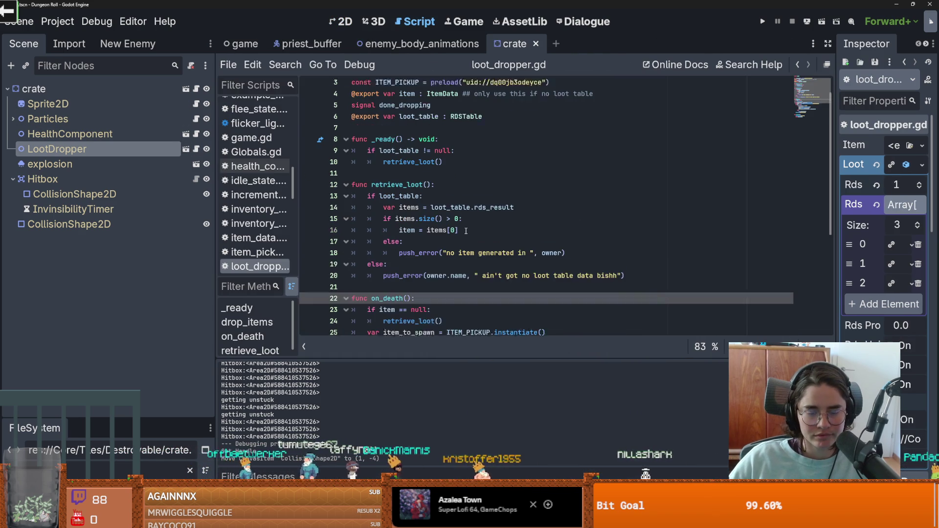
scroll(482, 230, "up", 1)
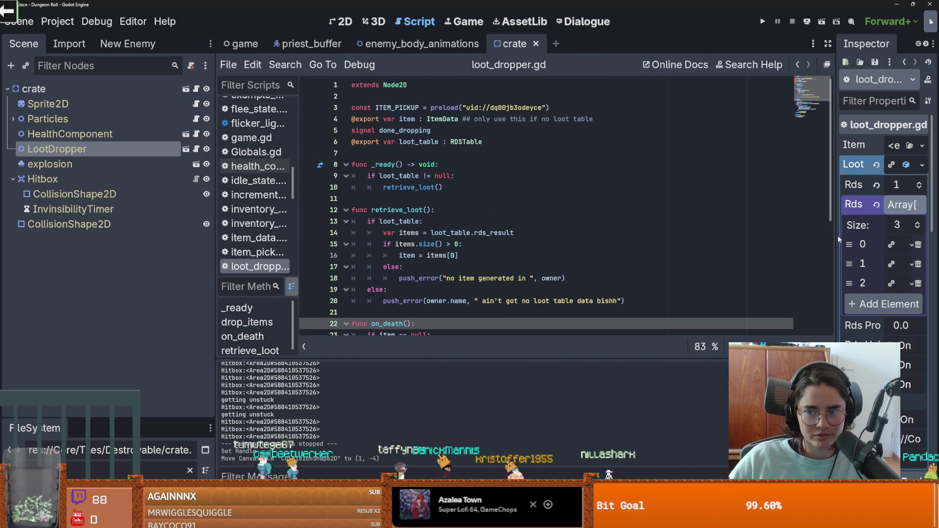
left_click_drag(113, 418, 129, 117)
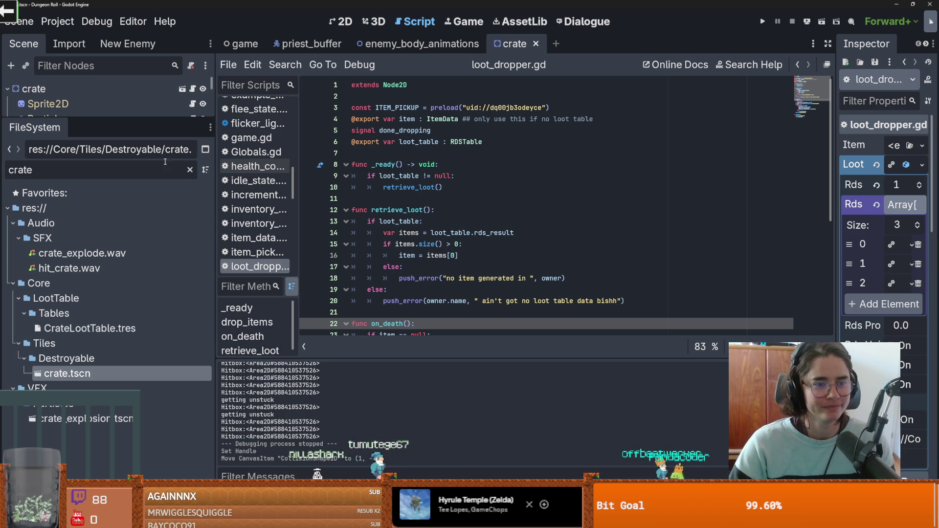
- Clear the file filter to list every file and collapse the Tiles folder
left_click(190, 170)
scroll(93, 293, "down", 5)
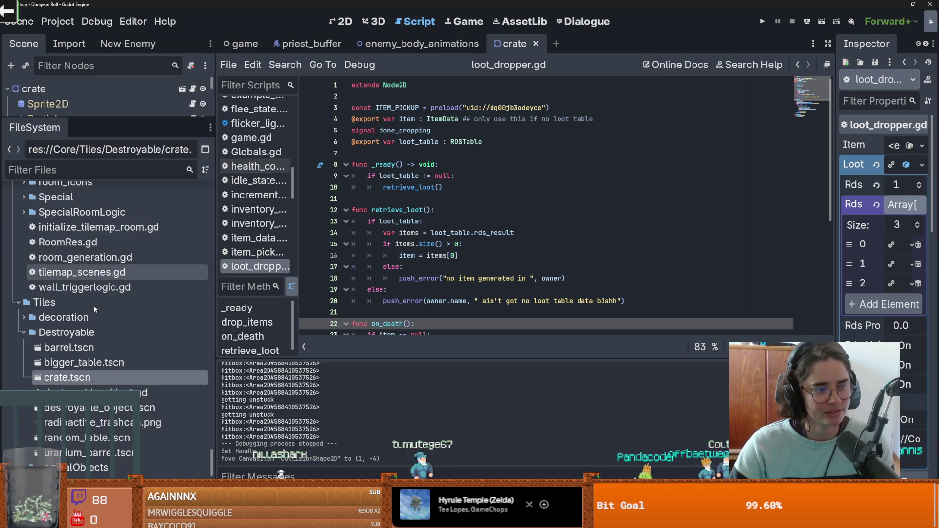
scroll(93, 305, "down", 1)
scroll(93, 305, "up", 1)
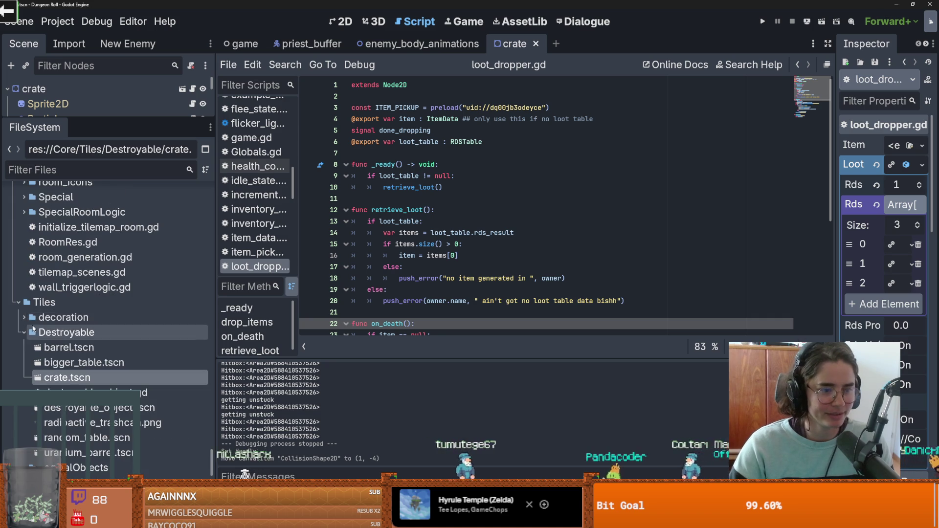
left_click(17, 303)
scroll(38, 324, "up", 10)
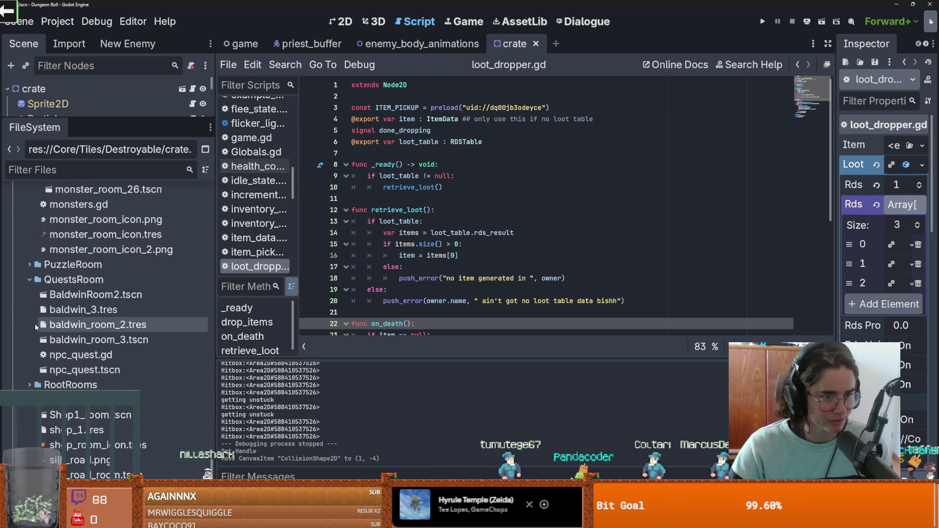
scroll(39, 324, "up", 10)
left_click_drag(216, 401, 221, 401)
scroll(216, 437, "up", 10)
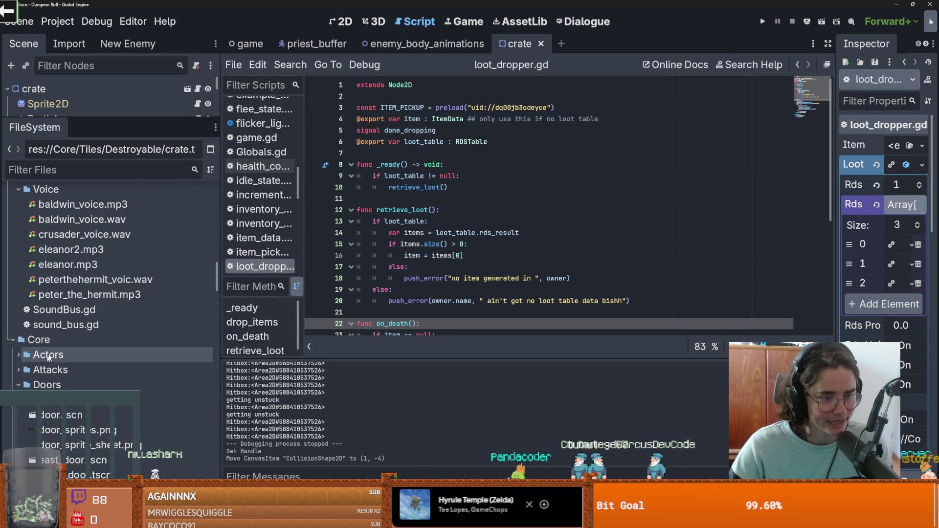
scroll(20, 357, "down", 2)
- Collapse the Doors, item sprites, Util, Keys and Potions folders, then right-click Core/Items/ItemDataItems
left_click(16, 303)
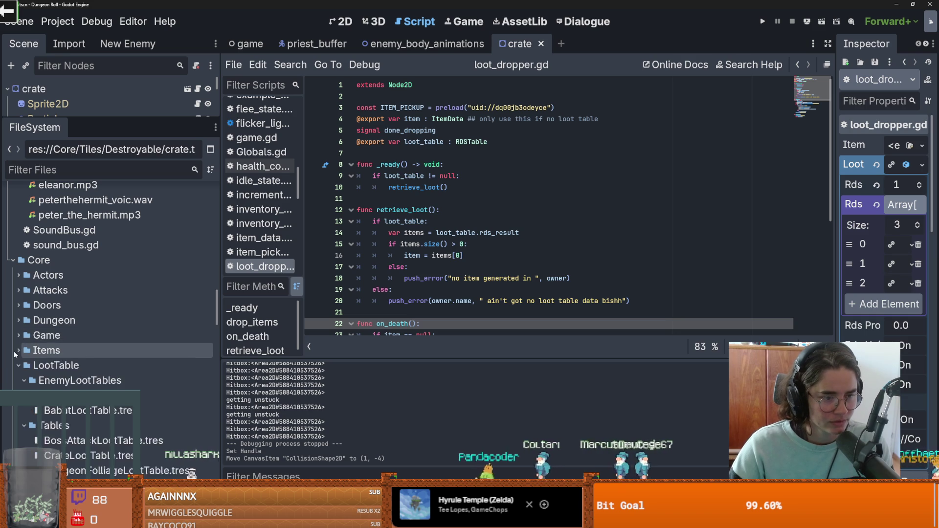
scroll(17, 305, "down", 3)
left_click(24, 301)
left_click(24, 315)
left_click(23, 331)
left_click(24, 302)
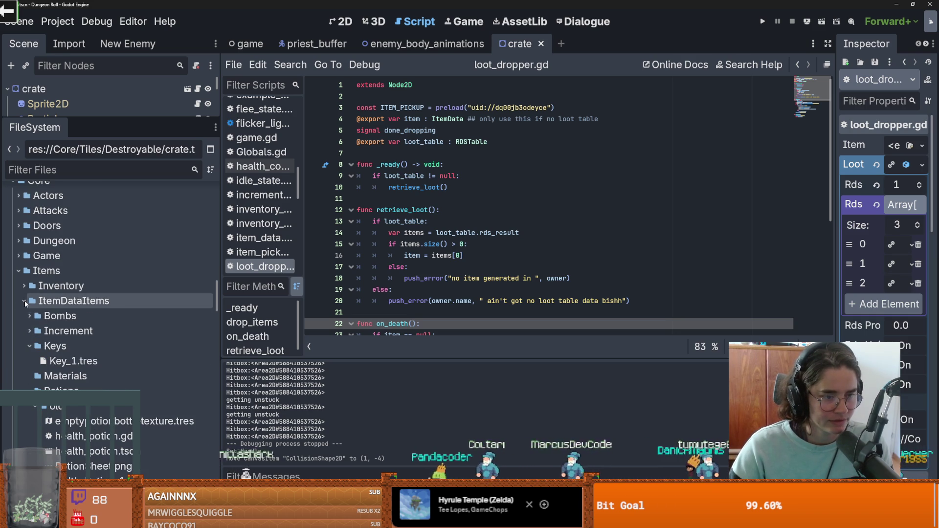
left_click(30, 346)
left_click(31, 376)
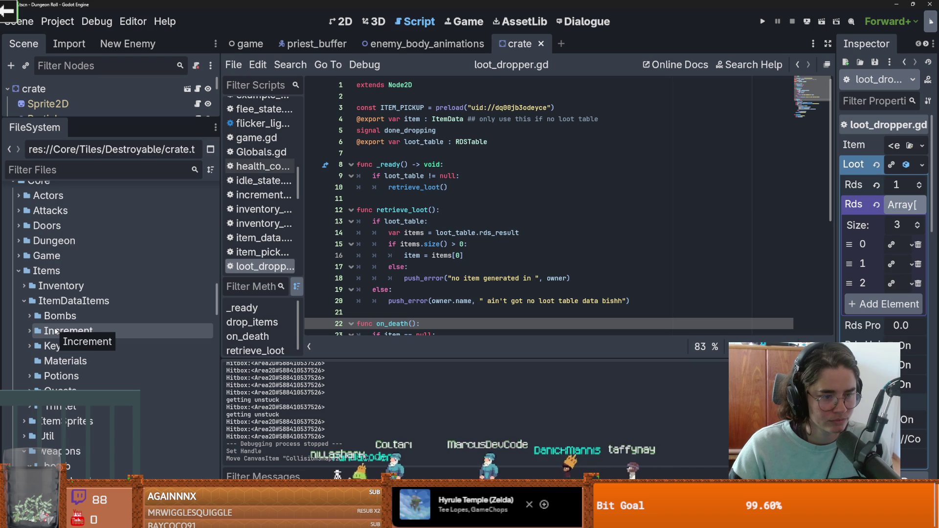
right_click(59, 301)
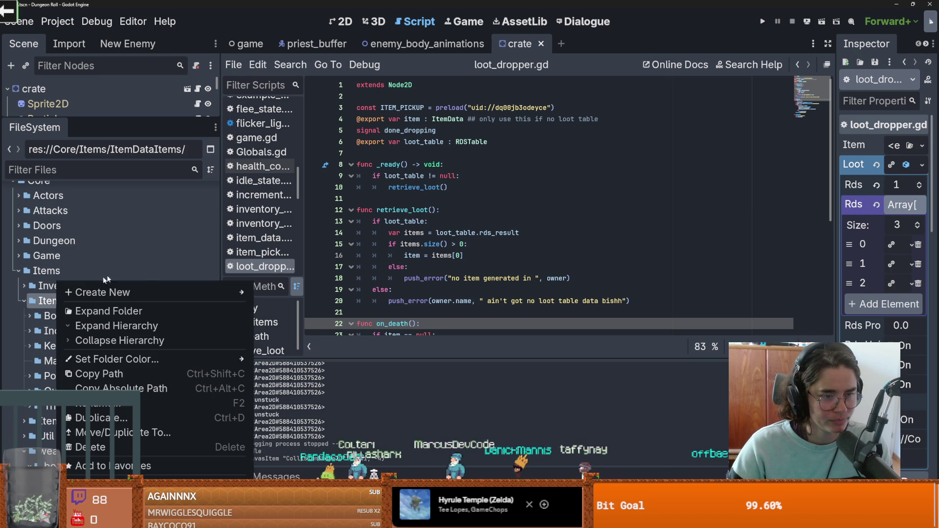
- Create a new ItemData resource in ItemDataItems saved as NULL.tres
mouse_move(196, 292)
left_click(298, 336)
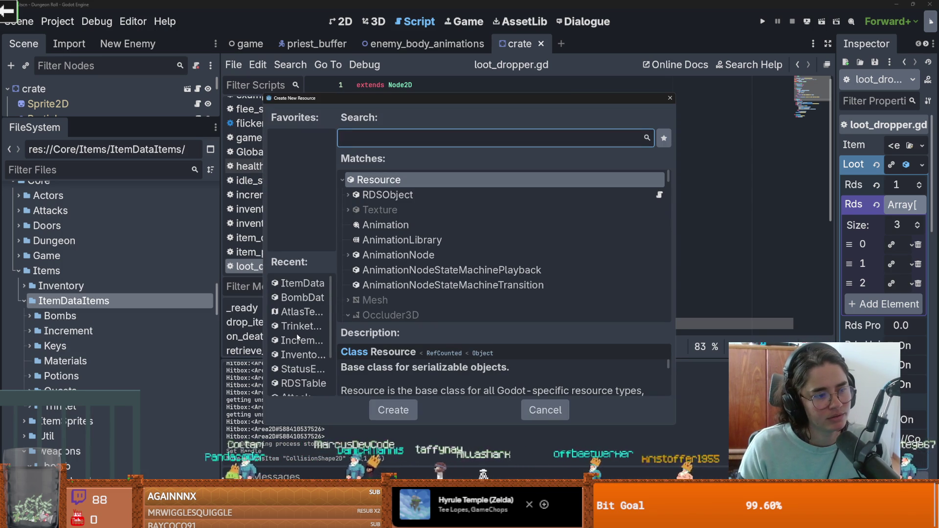
double_click(297, 337)
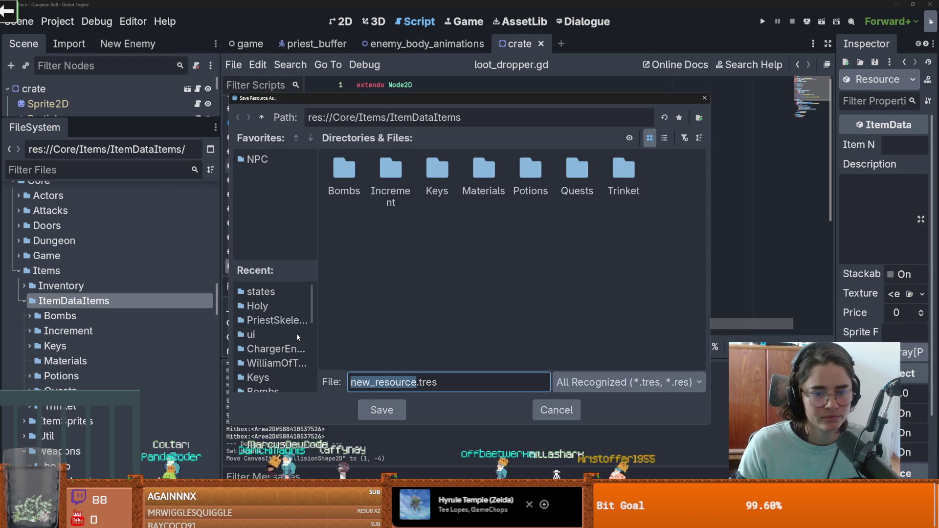
type("NULL")
key("Return")
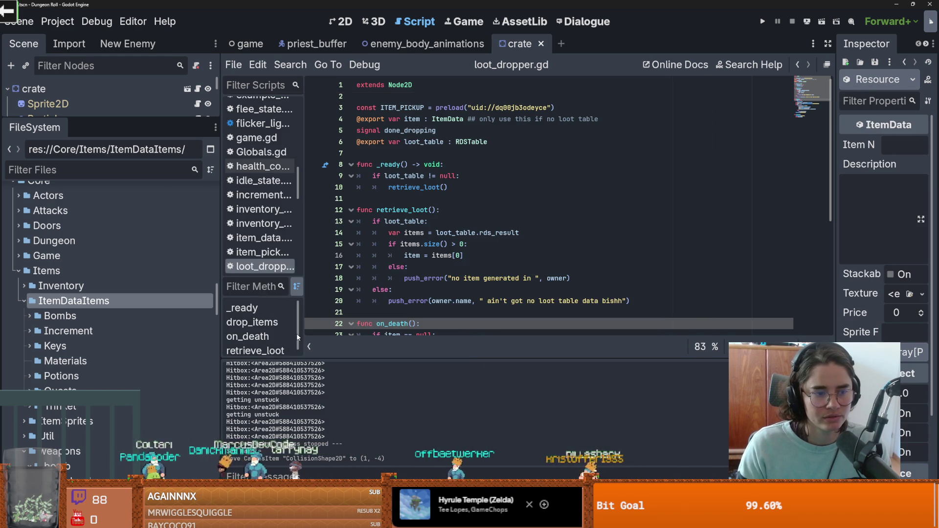
- Give NULL.tres Item Name NULL, Rds Probability 10.0 and Rds Enabled on, then save
left_click_drag(835, 196, 614, 196)
left_click(811, 145)
type("NULL")
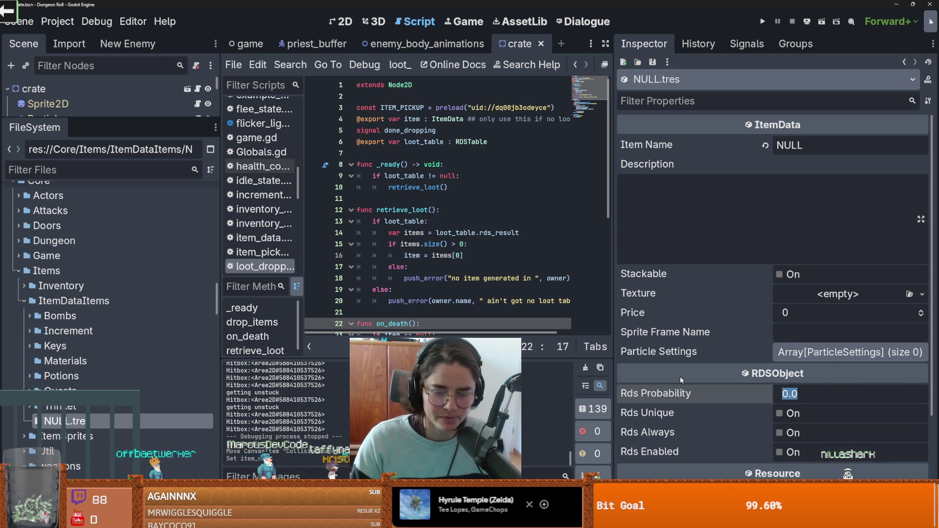
type("10")
key("Return")
left_click(780, 452)
key("ctrl+s")
- Widen the code editor and highlight the loot_table, items and item variables in loot_dropper.gd
left_click_drag(612, 254, 700, 255)
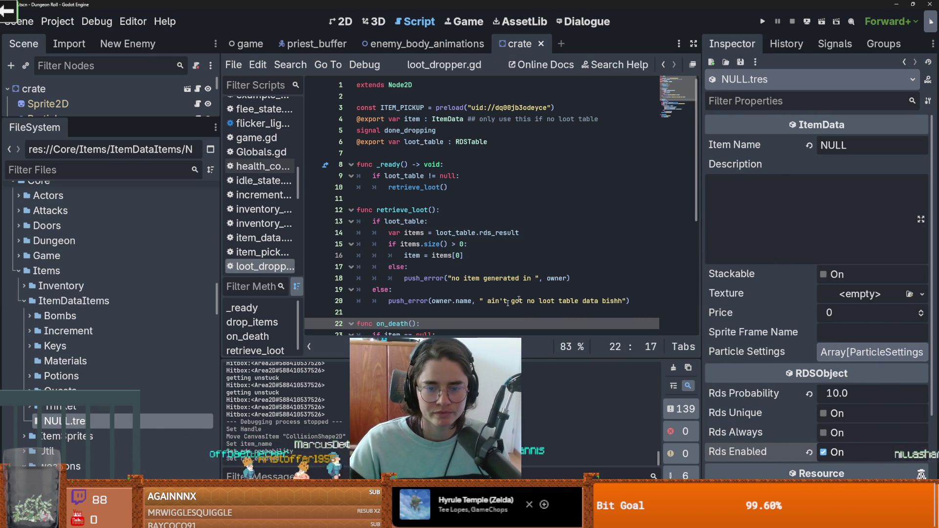
scroll(471, 219, "down", 3)
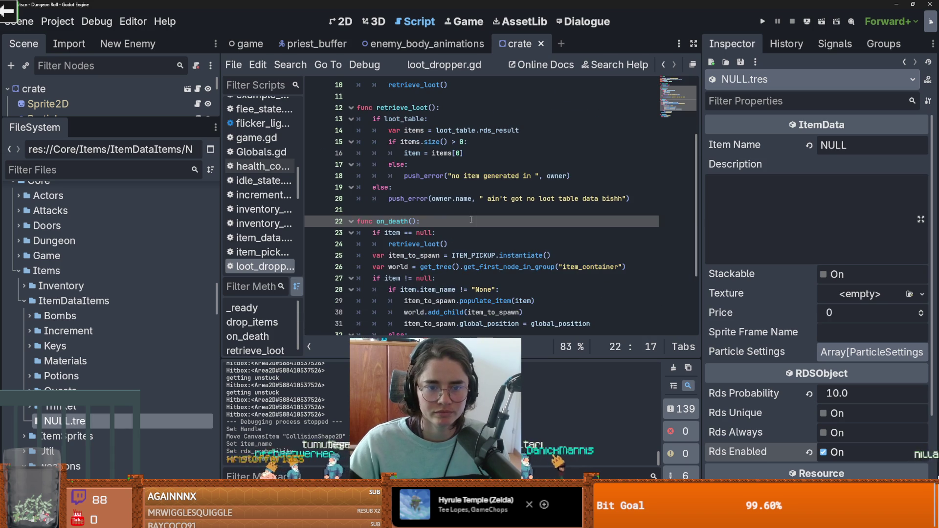
double_click(405, 119)
double_click(409, 141)
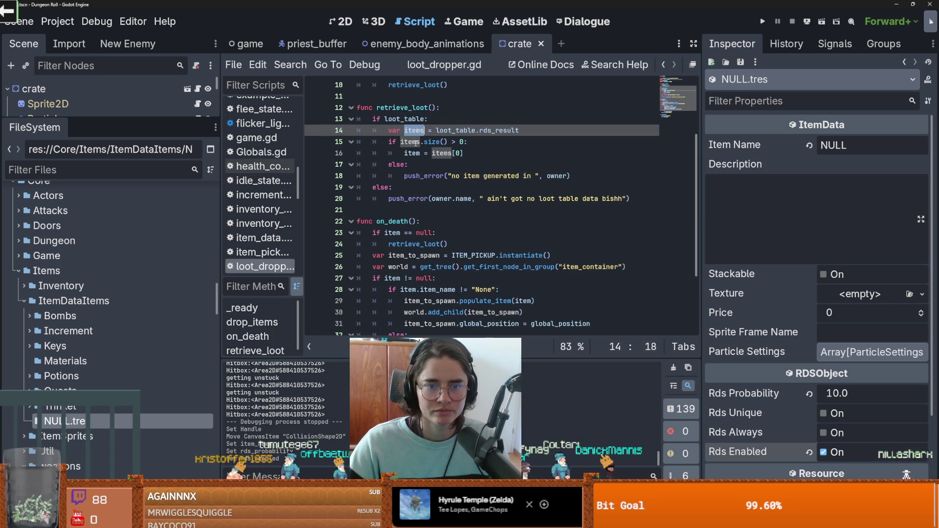
double_click(411, 153)
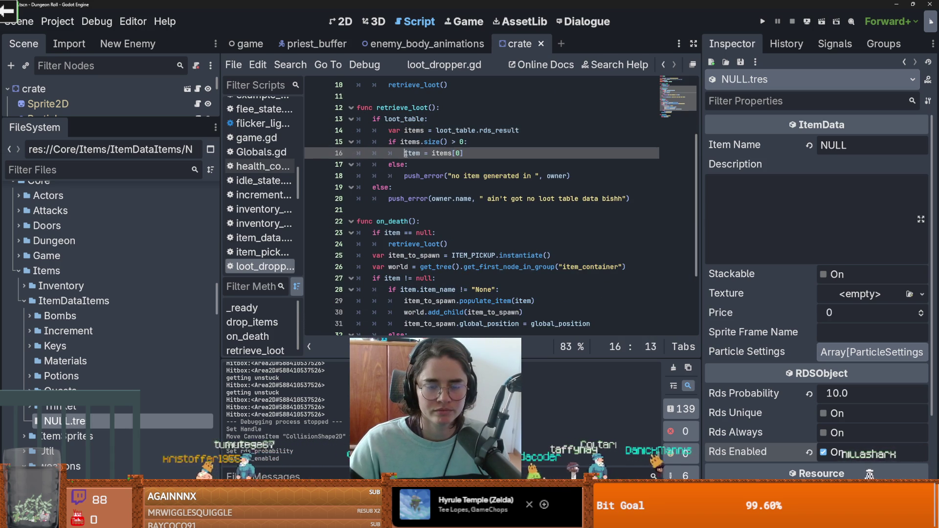
- Replace "None" with "NULL" in line 28's item_name check and save loot_dropper.gd
scroll(428, 167, "down", 1)
double_click(423, 199)
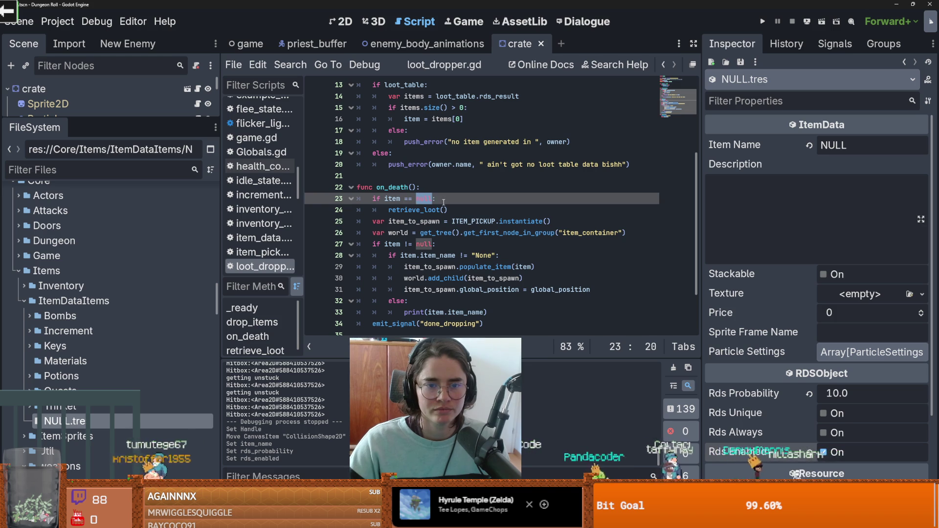
scroll(462, 215, "down", 1)
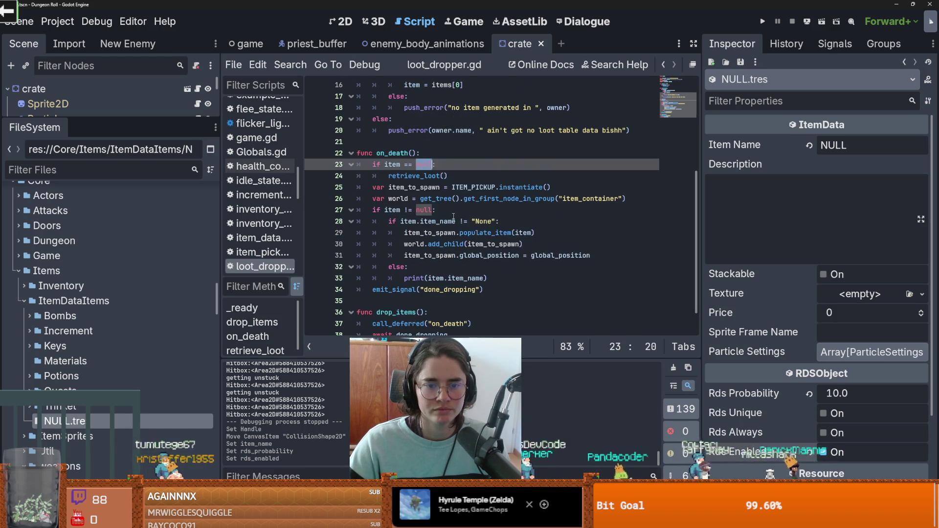
left_click(462, 219)
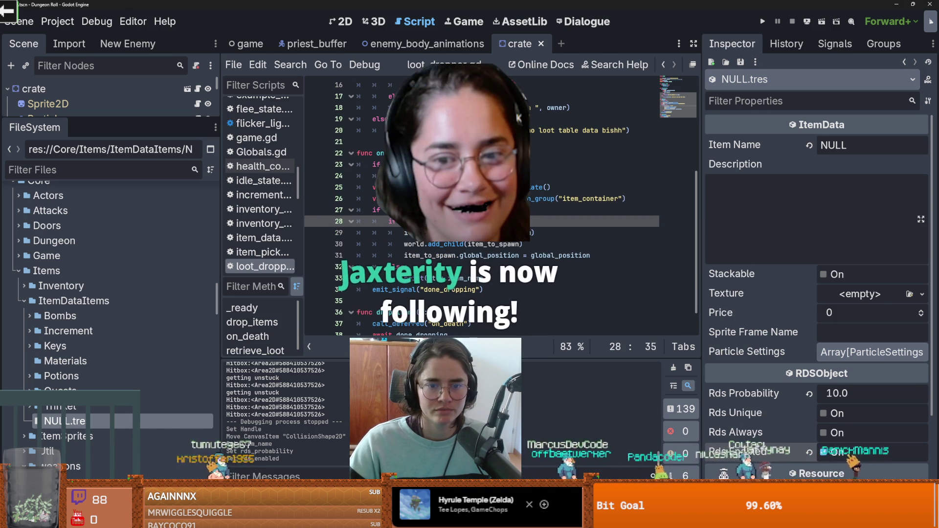
left_click(400, 266)
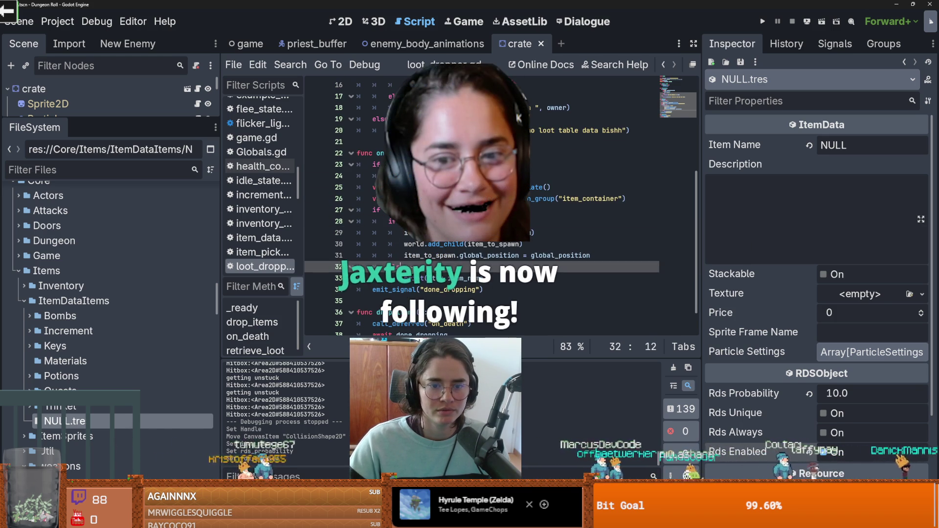
left_click(483, 278)
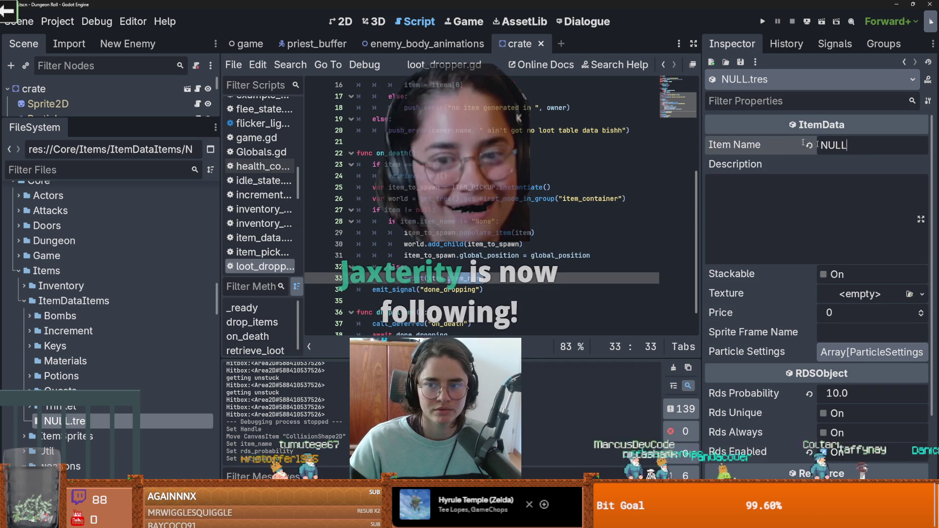
double_click(845, 146)
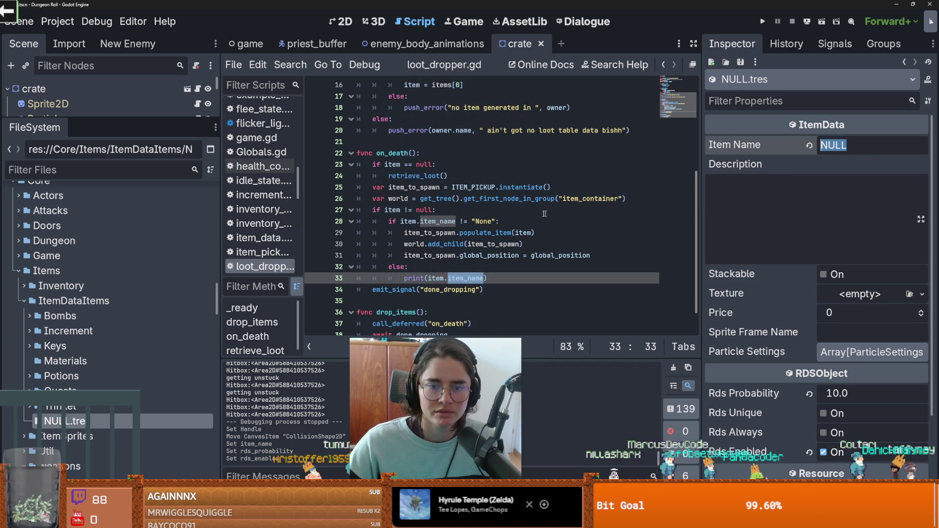
double_click(491, 222)
type("ULL")
key("ctrl+s")
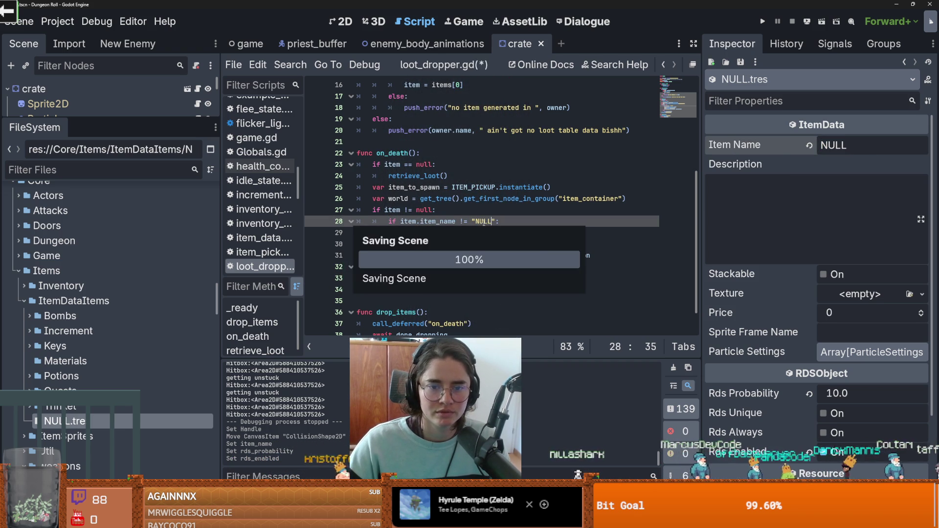
left_click_drag(129, 135, 130, 284)
left_click(57, 149)
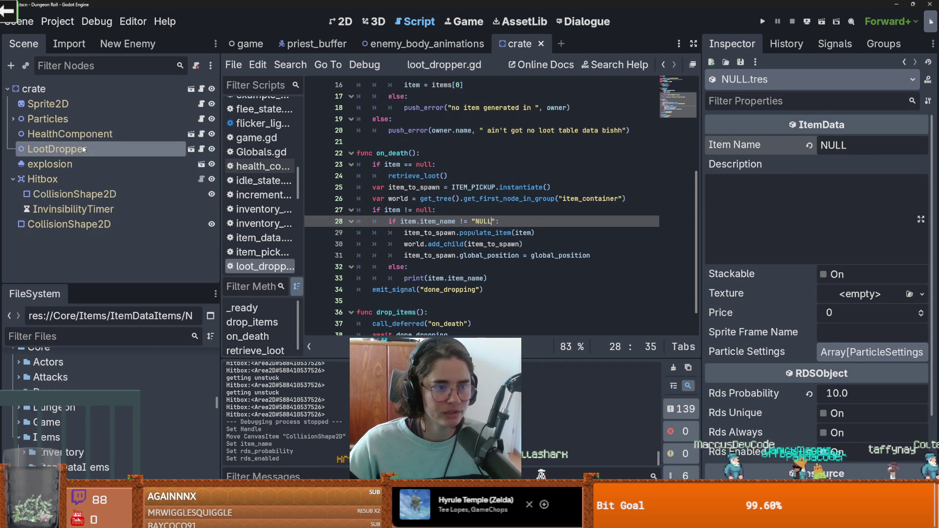
- Add a fourth Rds Contents slot to CrateLootTable holding NULL.tres, then inspect the Health_Potion_1 entry
left_click(919, 223)
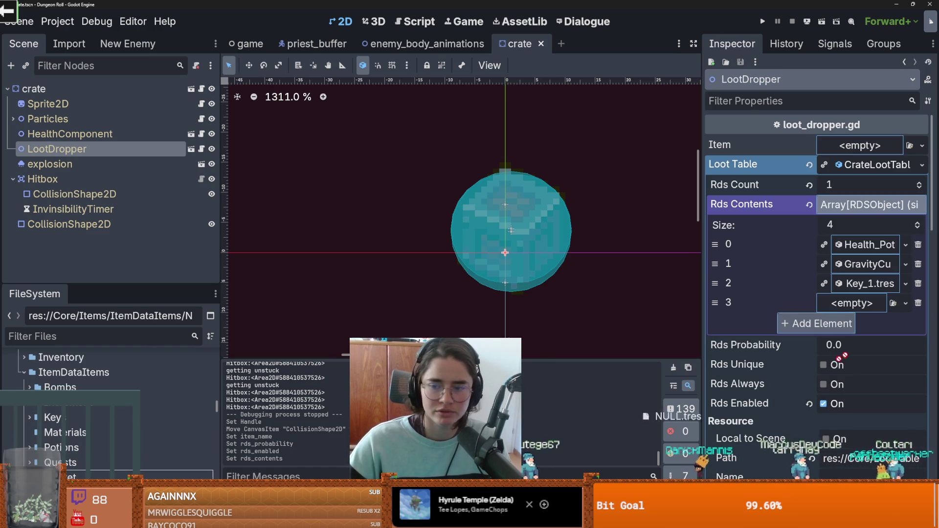
left_click_drag(842, 306, 841, 301)
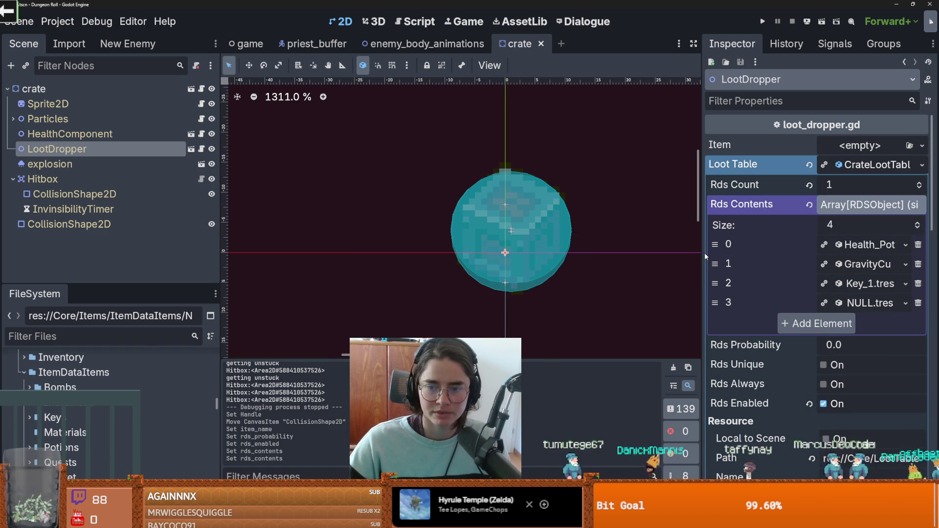
left_click_drag(701, 253, 602, 254)
left_click(837, 243)
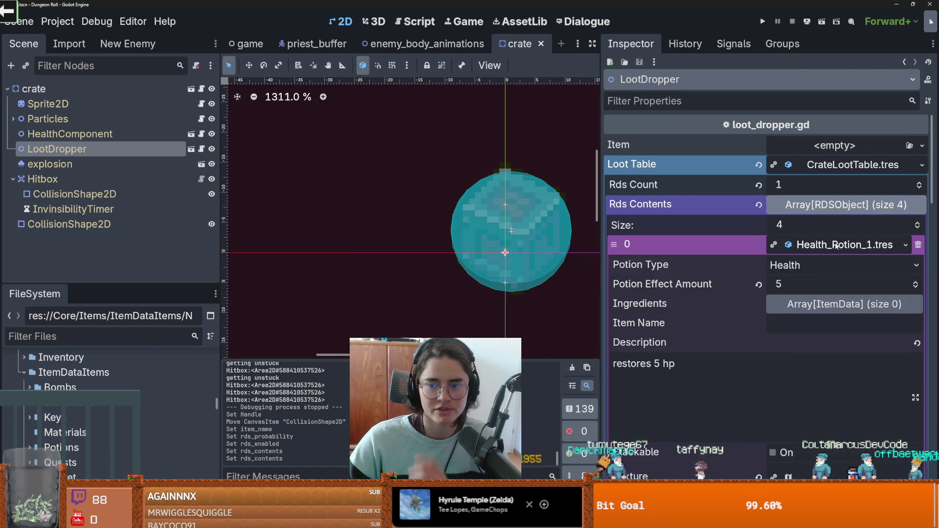
scroll(789, 292, "down", 7)
scroll(793, 271, "up", 6)
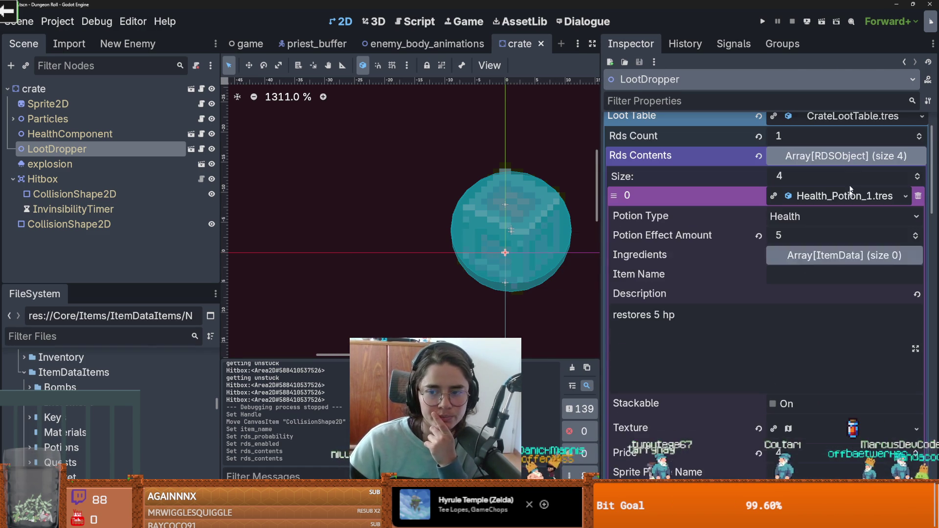
scroll(833, 221, "up", 2)
left_click(818, 247)
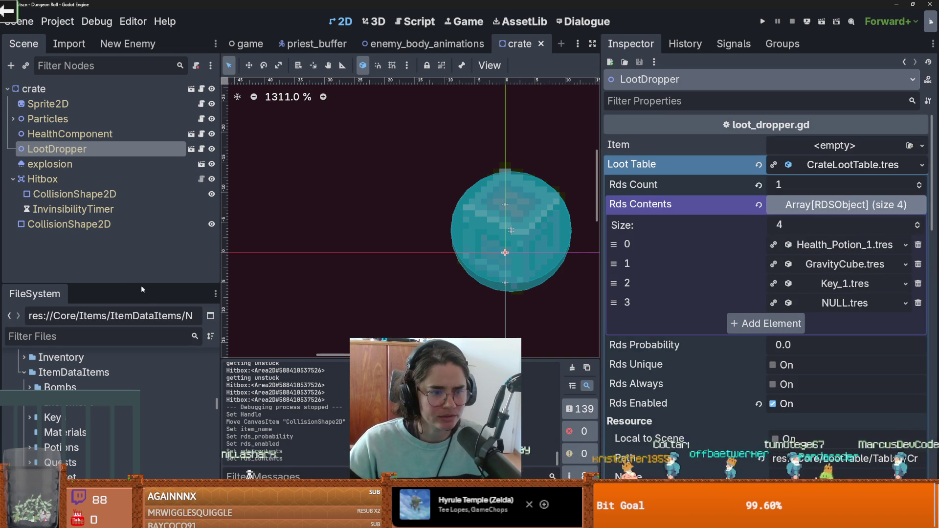
left_click_drag(141, 286, 167, 159)
- Collapse the Trinket folder and switch to the browser showing 'everquest' search results
left_click(26, 339)
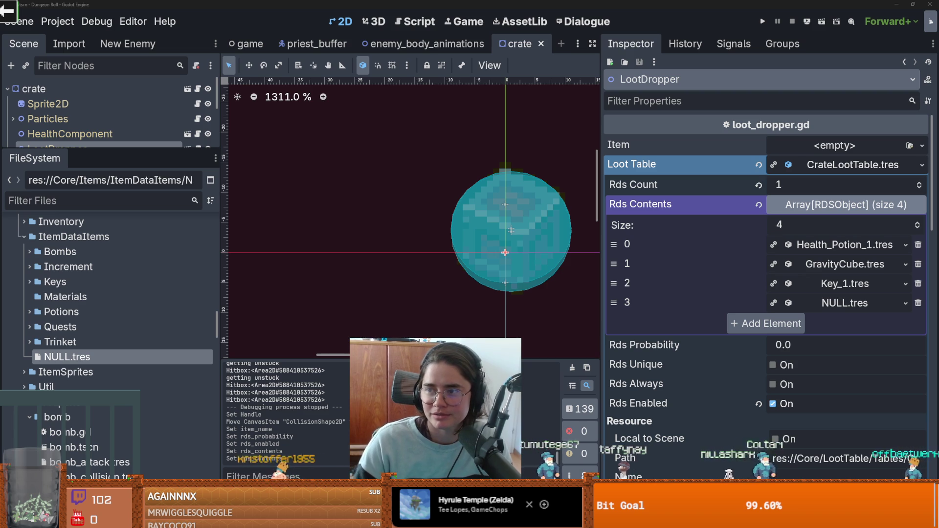
key("alt+Tab")
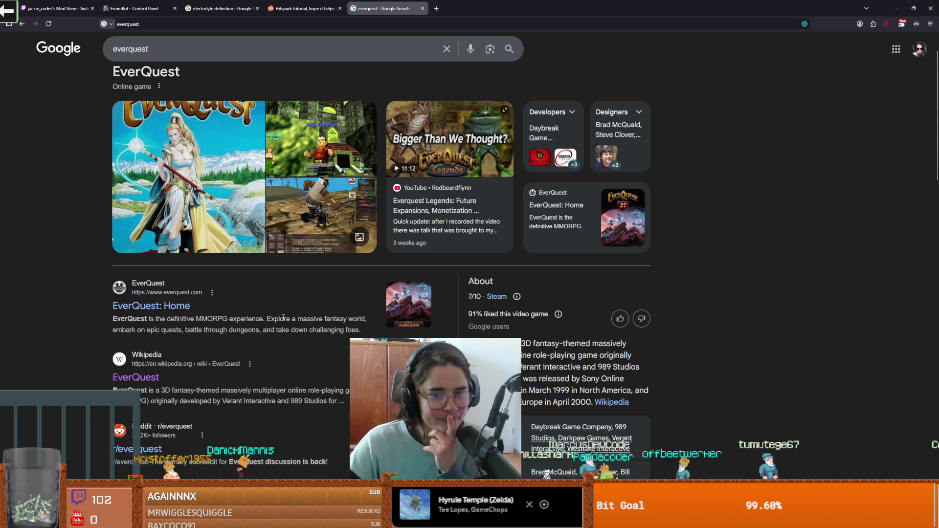
- View the Tibia gameplay screenshot from Wikipedia at full size, then return to the Godot editor
key("alt+Tab")
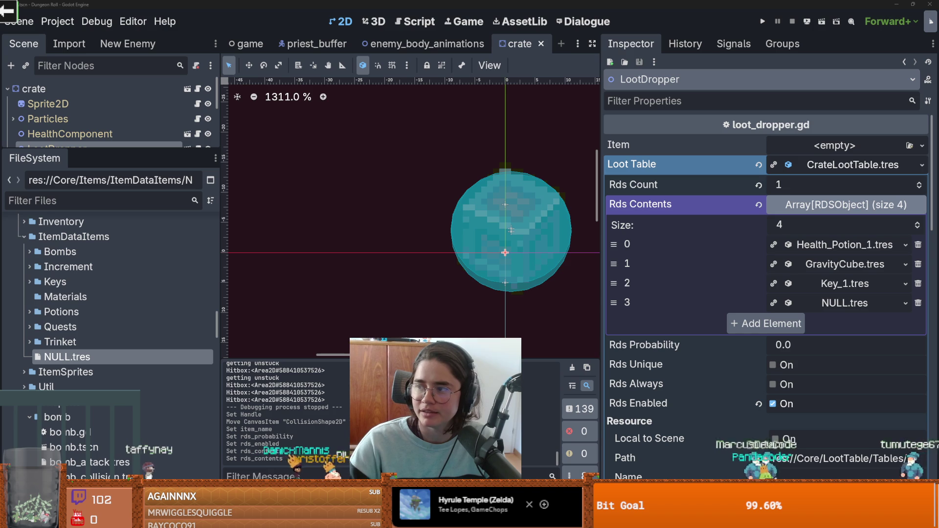
key("alt+Tab")
scroll(615, 191, "down", 5)
left_click(614, 190)
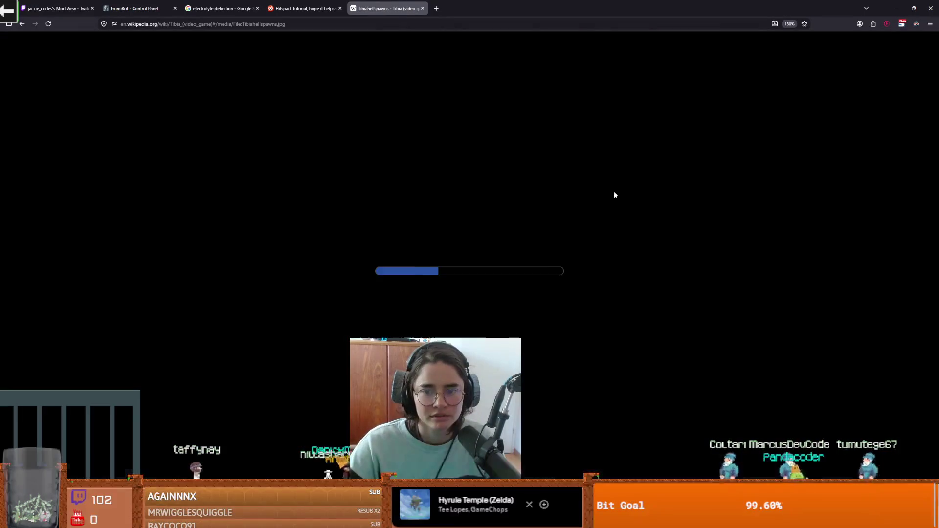
left_click(443, 254)
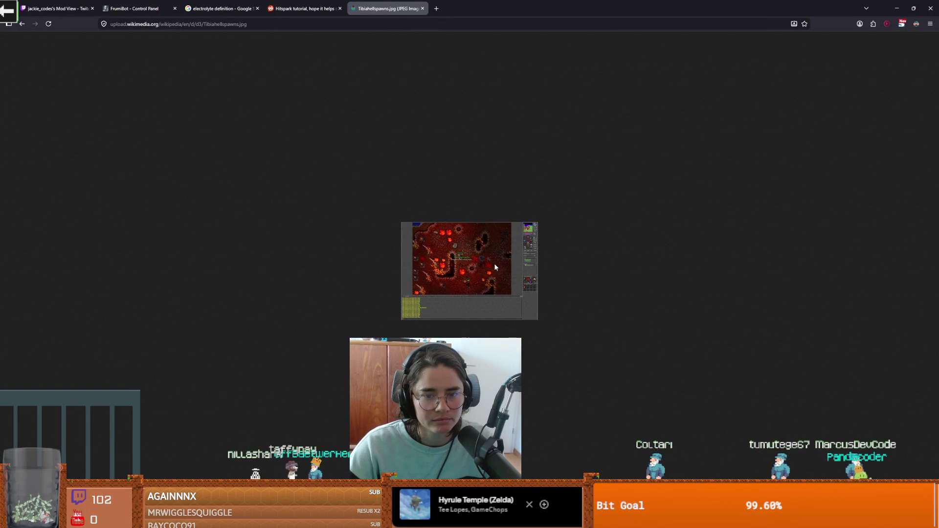
key("alt+Tab")
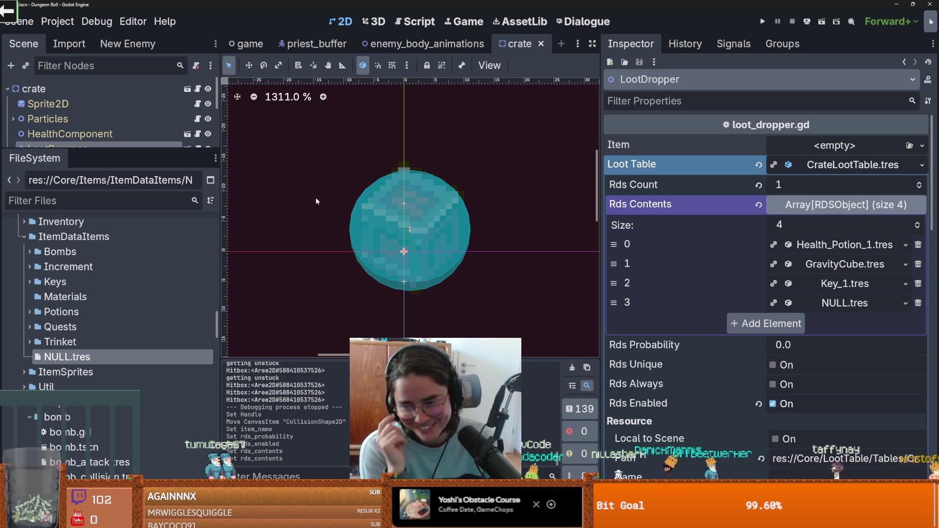
- Mark GravityCube as a unique drop with Rds Probability 0.1
left_click(870, 265)
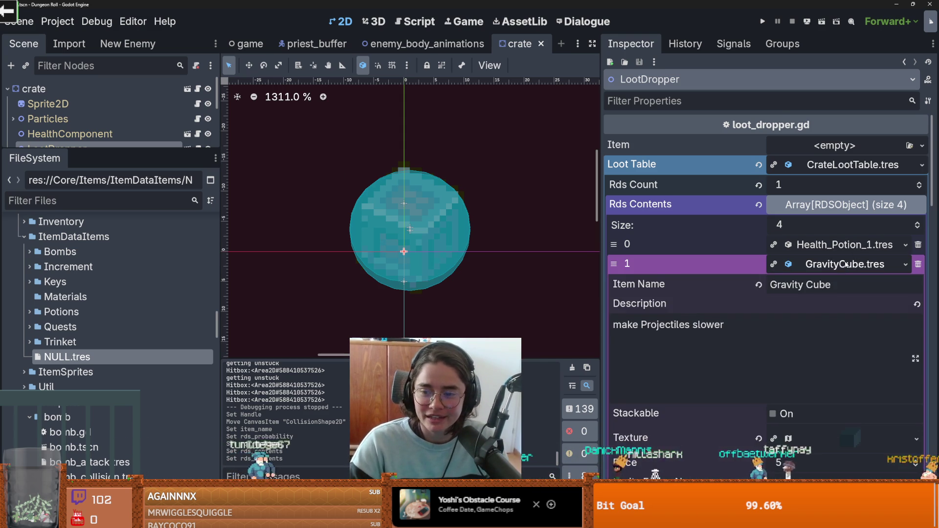
scroll(778, 303, "down", 5)
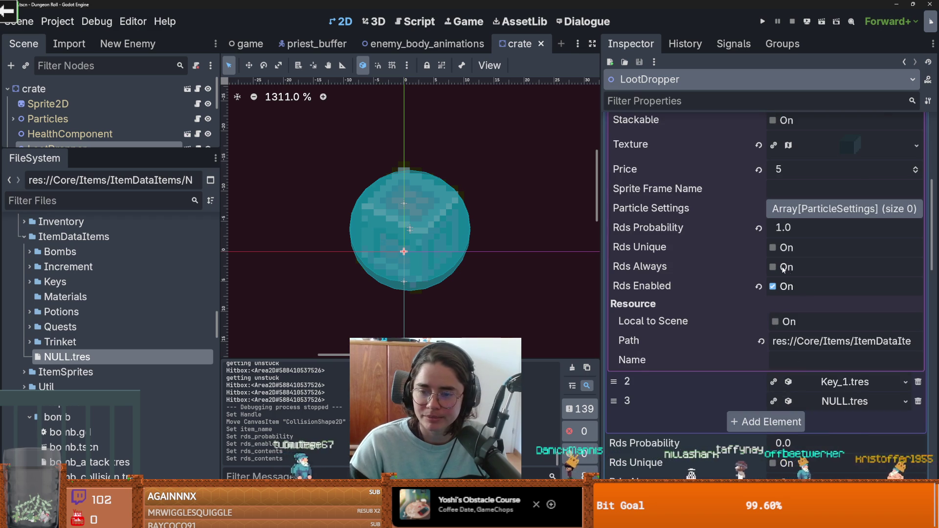
scroll(774, 308, "up", 2)
left_click(772, 297)
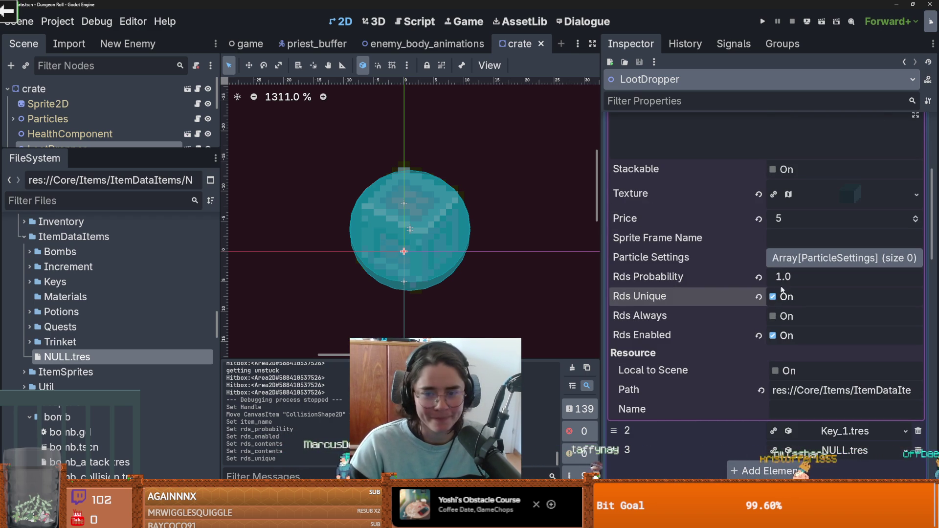
left_click(787, 278)
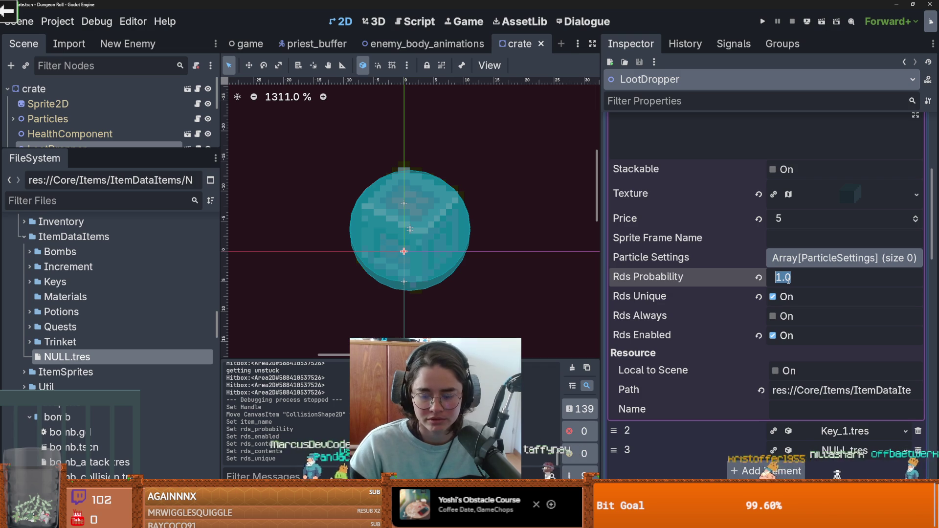
type("0.1")
key("Return")
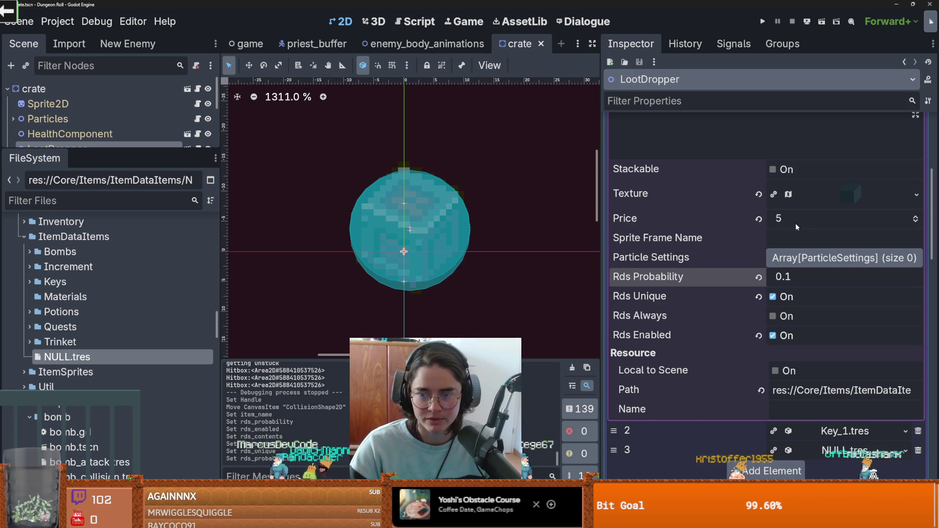
scroll(832, 220, "up", 2)
left_click(835, 169)
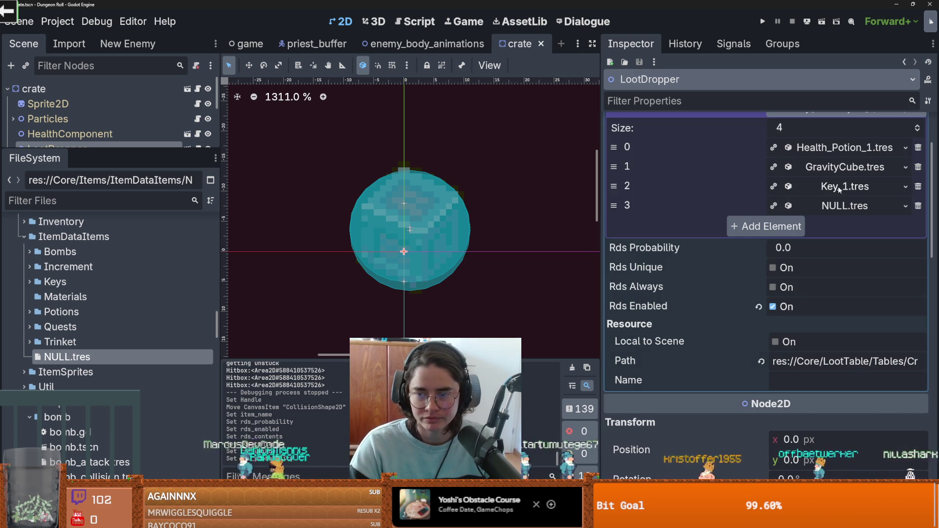
- Set Key_1's Rds Probability to 0.01
left_click(840, 187)
scroll(793, 361, "down", 3)
left_click(794, 348)
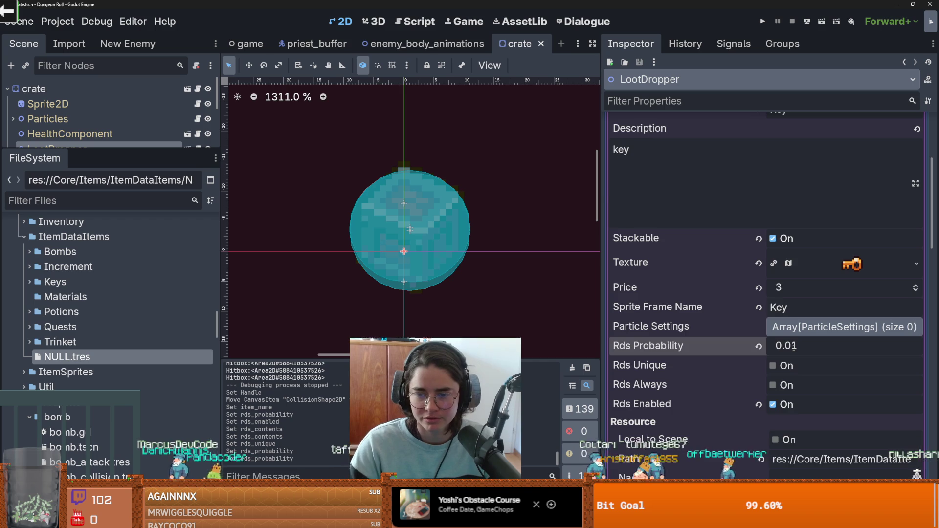
scroll(800, 313, "up", 3)
left_click(825, 189)
- Set Health_Potion_1's Rds Probability to 0.1
left_click(832, 148)
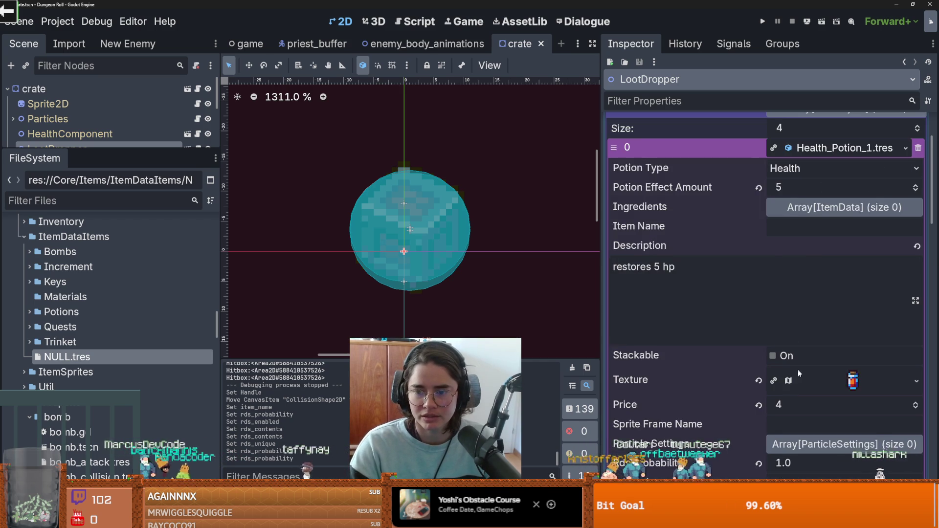
scroll(800, 343, "down", 3)
left_click(798, 318)
type("0.1")
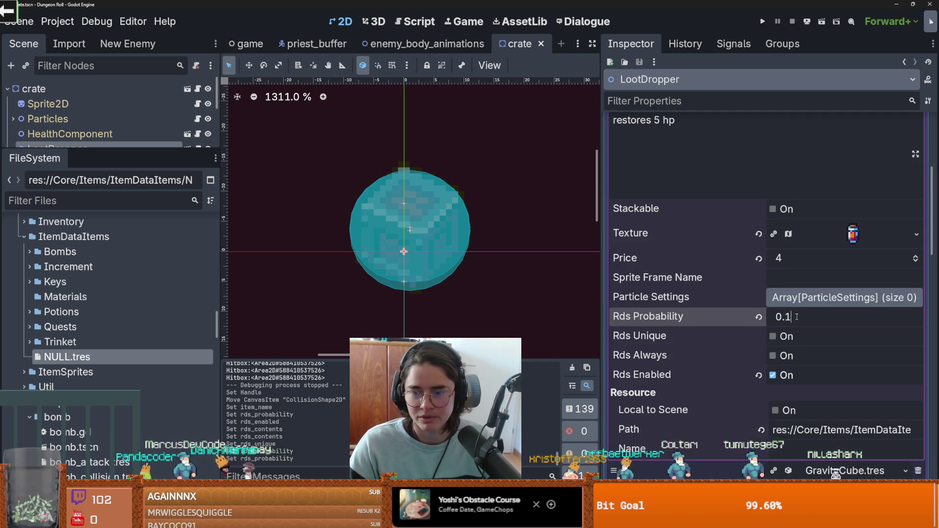
key("Return")
scroll(843, 229, "up", 4)
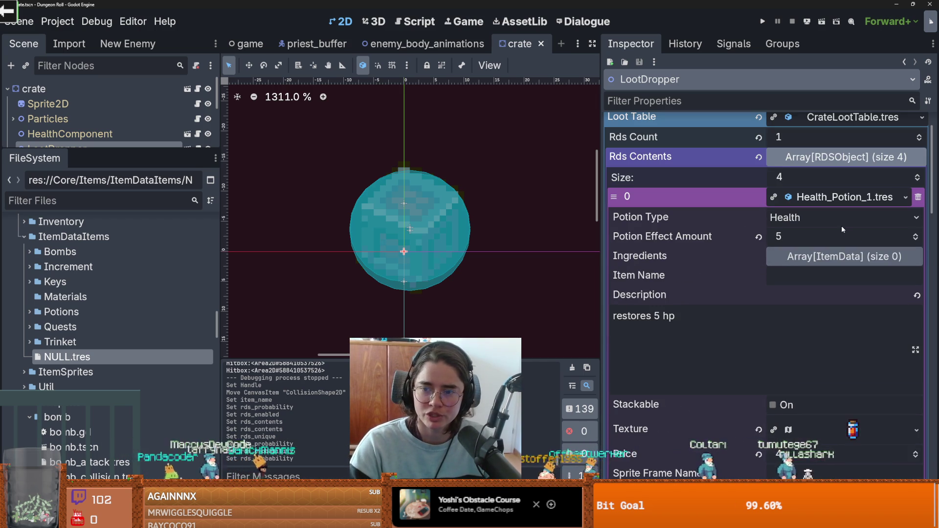
left_click(816, 200)
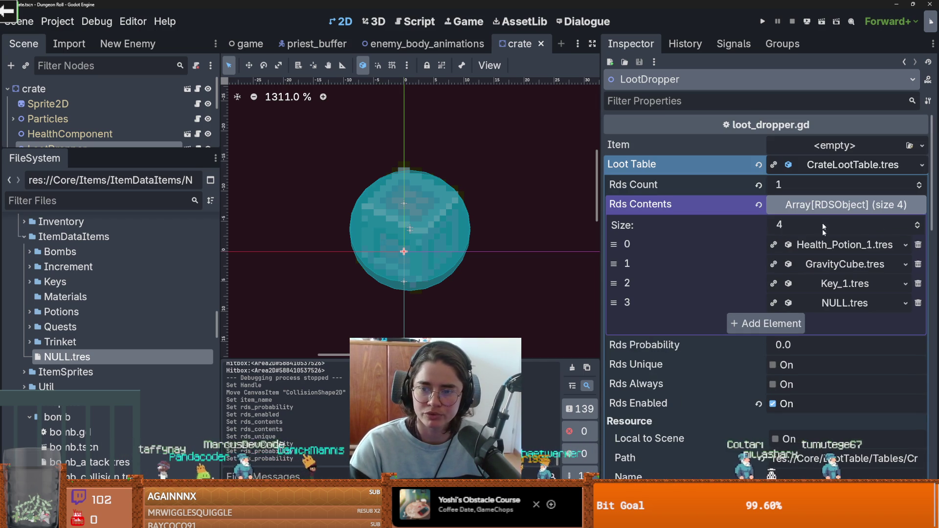
- Inspect the NULL entry's properties, then launch a test run of the game
left_click(837, 303)
scroll(836, 304, "down", 3)
scroll(836, 281, "up", 3)
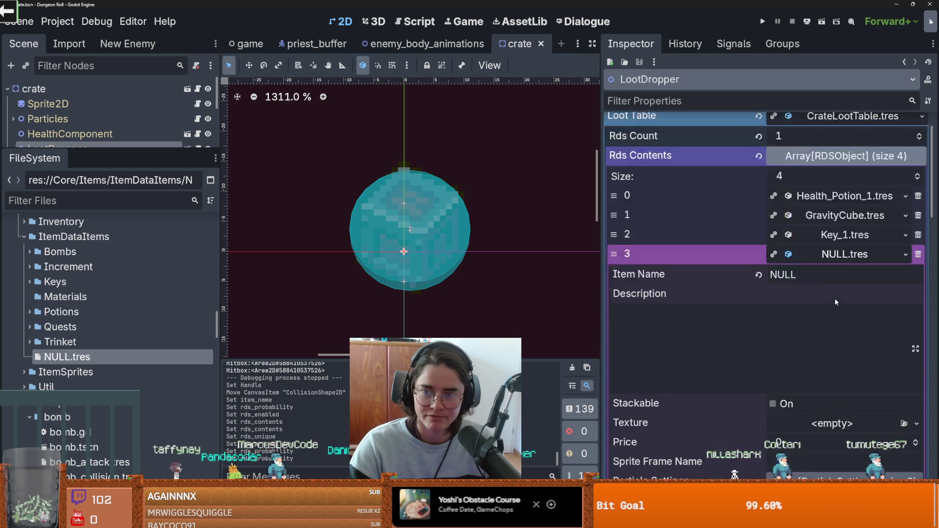
left_click(765, 23)
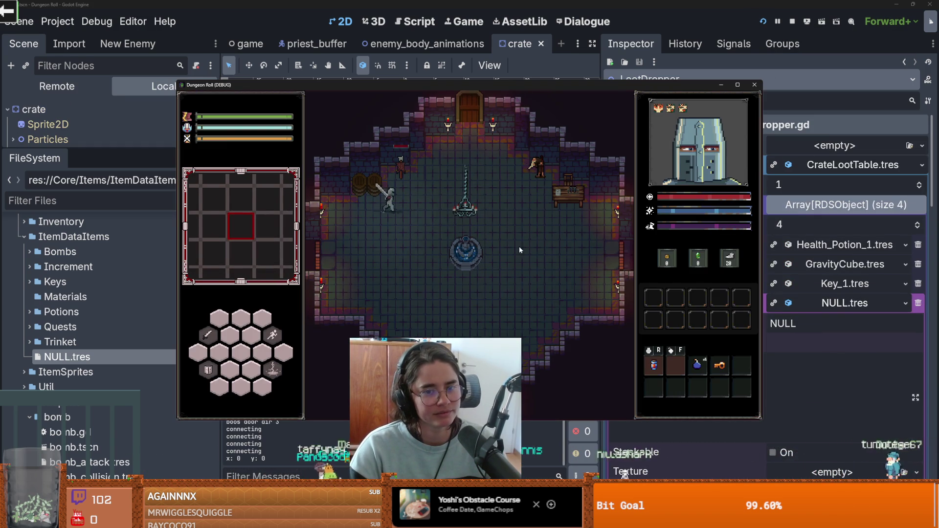
- Attack with the knight, walk it toward the top door, close the game, and focus the file filter
left_click(380, 154)
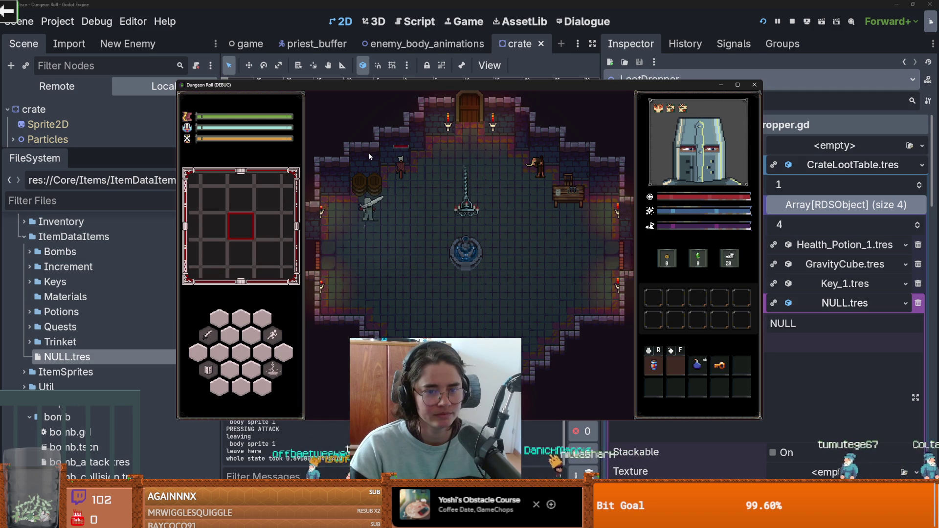
left_click(368, 153)
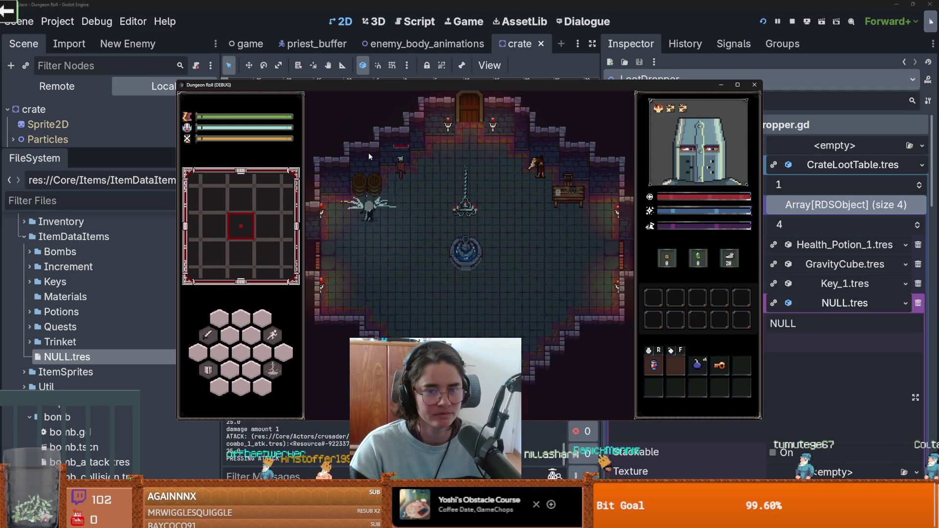
left_click(368, 151)
key("w")
key("d")
key("w")
key("d")
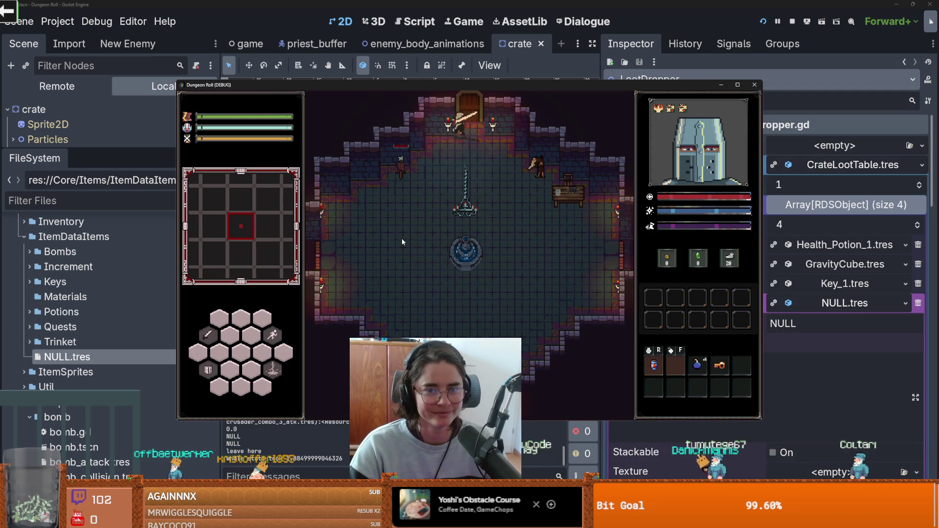
left_click(755, 84)
left_click(84, 208)
- Filter files for 'root', open the root_room scene and select its TilemapScenes node
type("root")
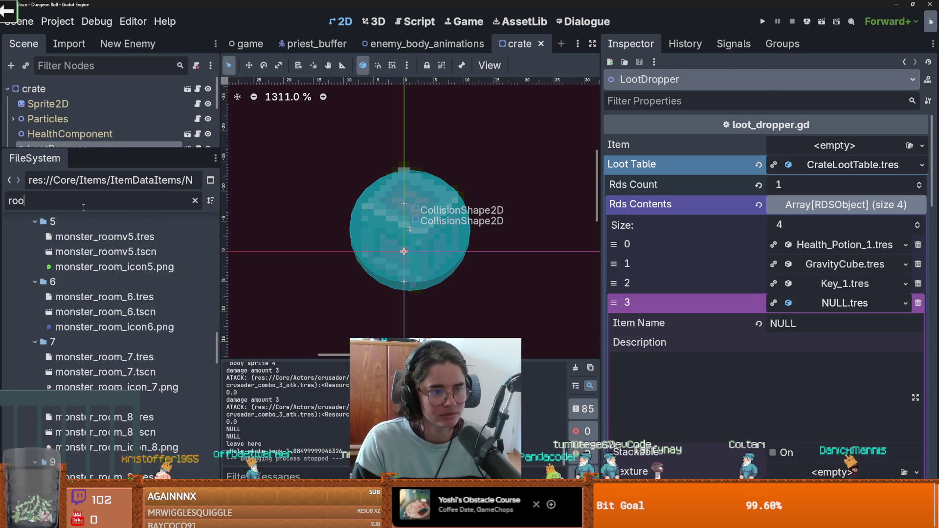
double_click(105, 375)
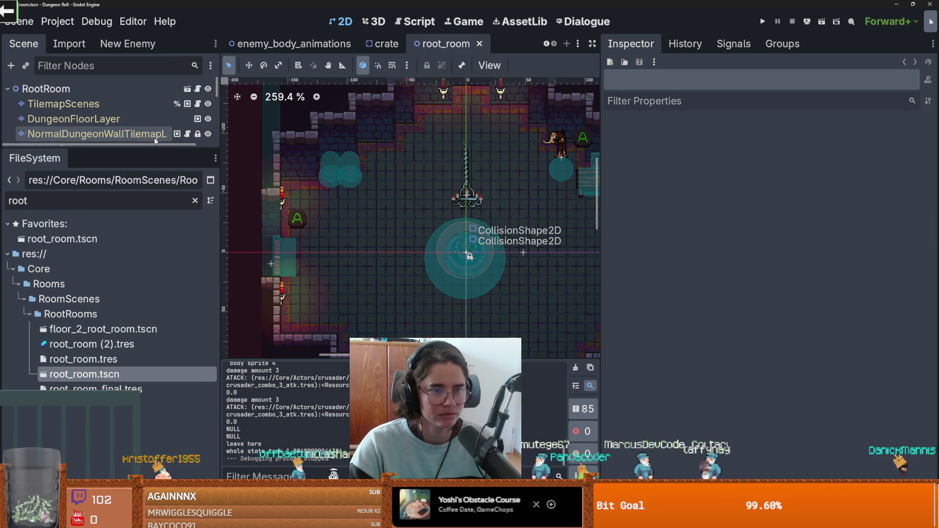
left_click(88, 104)
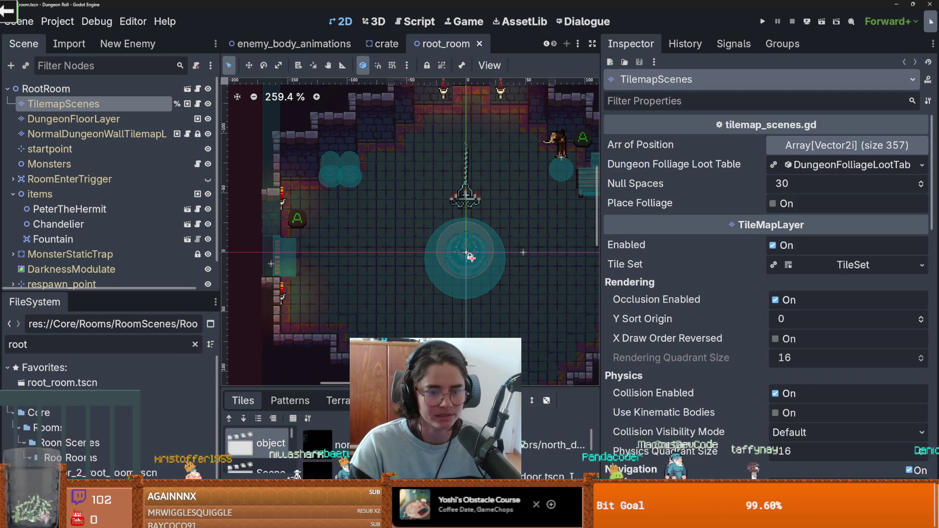
- Pick the crate tile from the Destroyable scene source in the Tiles panel
left_click(259, 321)
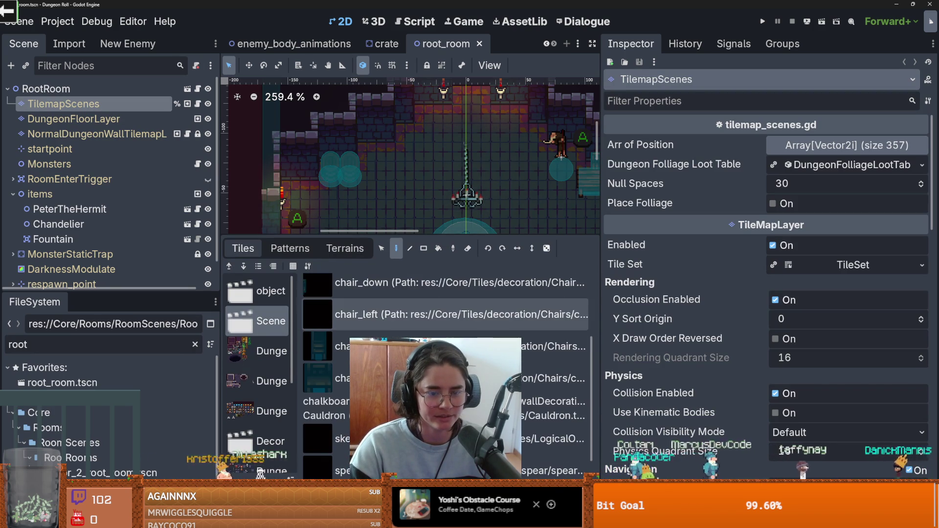
scroll(440, 371, "down", 5)
scroll(274, 362, "down", 4)
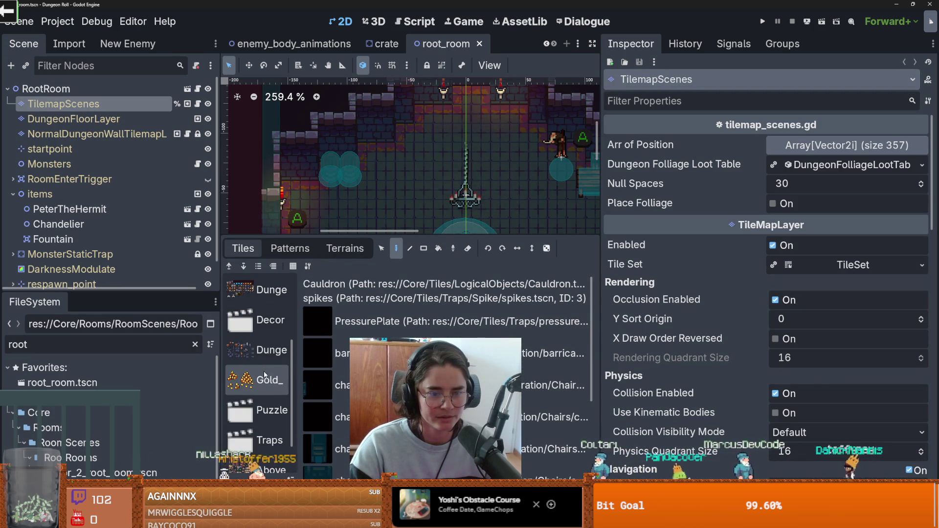
left_click_drag(296, 363, 384, 365)
scroll(293, 416, "down", 2)
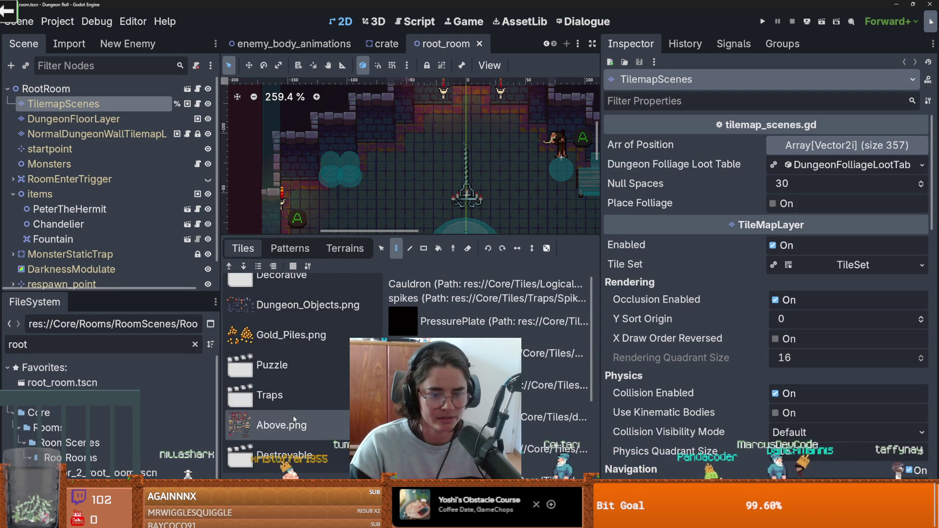
left_click(289, 455)
left_click(489, 293)
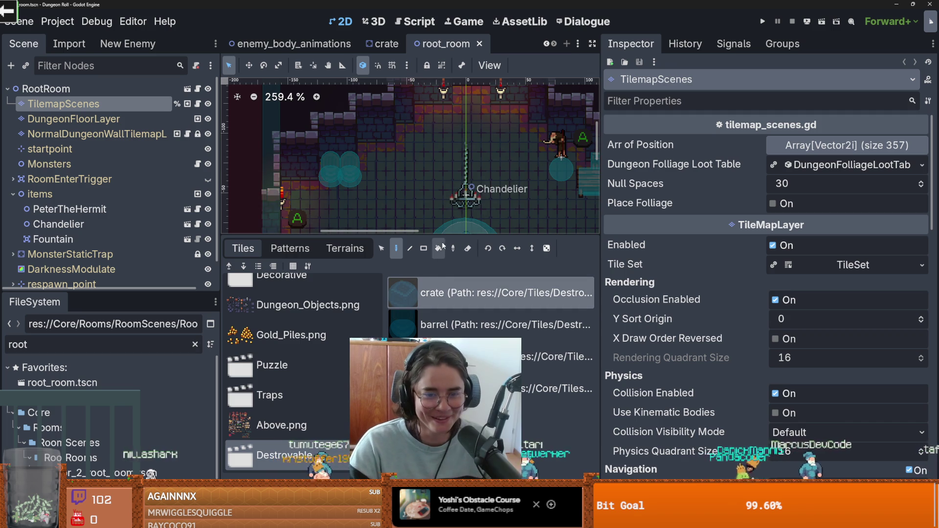
- Paint crates around the chandelier and fountain, then save the scene and run the game
left_click_drag(446, 238, 446, 394)
mouse_move(406, 215)
left_mouse_down()
mouse_move(406, 206)
mouse_move(369, 264)
mouse_move(521, 227)
left_mouse_up()
left_click_drag(545, 267, 501, 329)
mouse_move(377, 287)
left_mouse_down()
mouse_move(337, 254)
mouse_move(313, 289)
mouse_move(362, 304)
mouse_move(544, 313)
mouse_move(555, 233)
mouse_move(547, 201)
left_mouse_up()
left_click(765, 23)
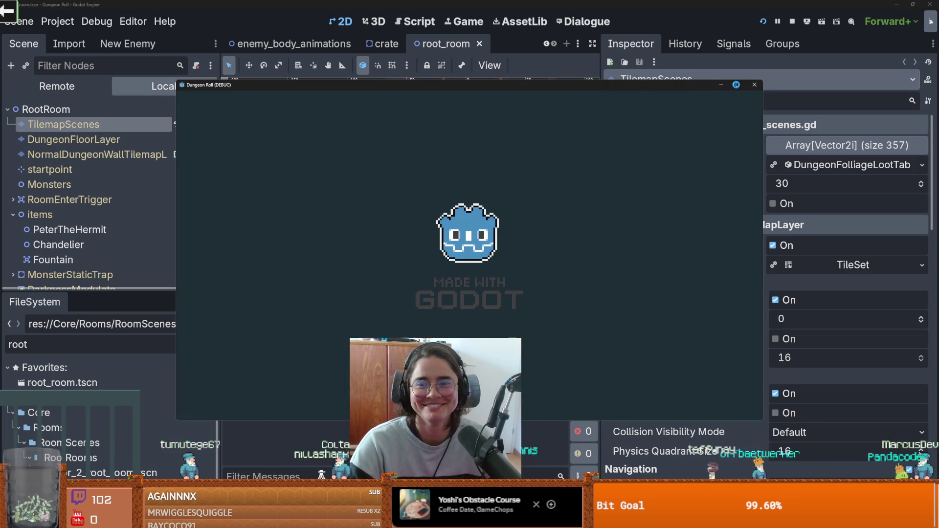
- Maximize the game, smash crates toward the fountain, and briefly open the debug console
left_click(736, 84)
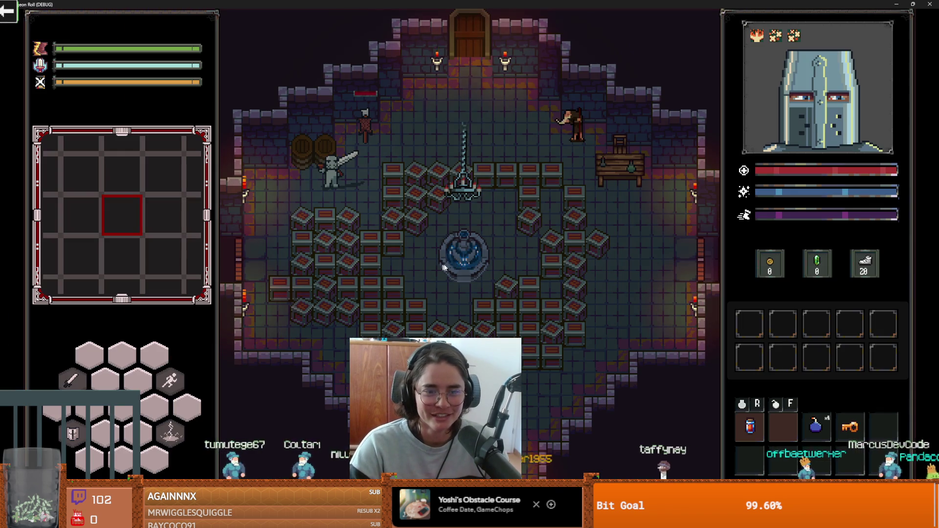
key("s")
left_click(386, 253)
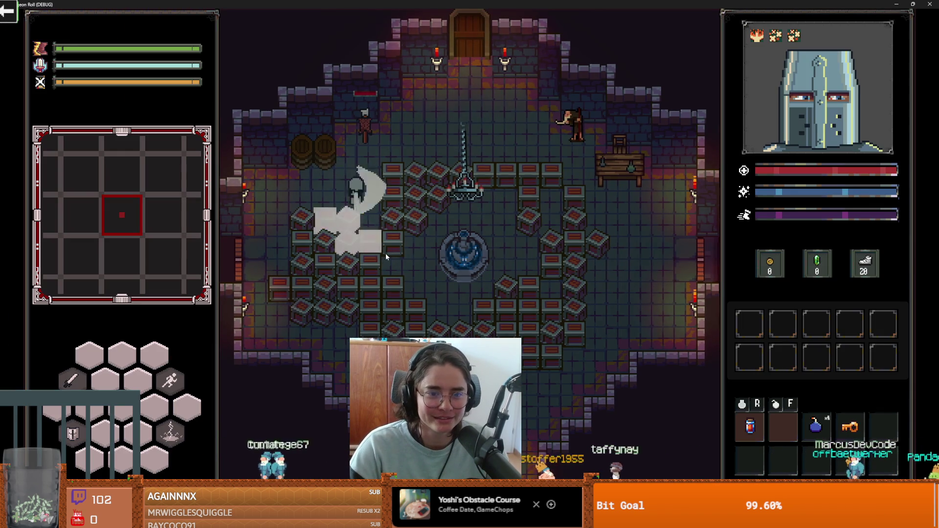
key("w")
left_click(449, 216)
left_click(449, 215)
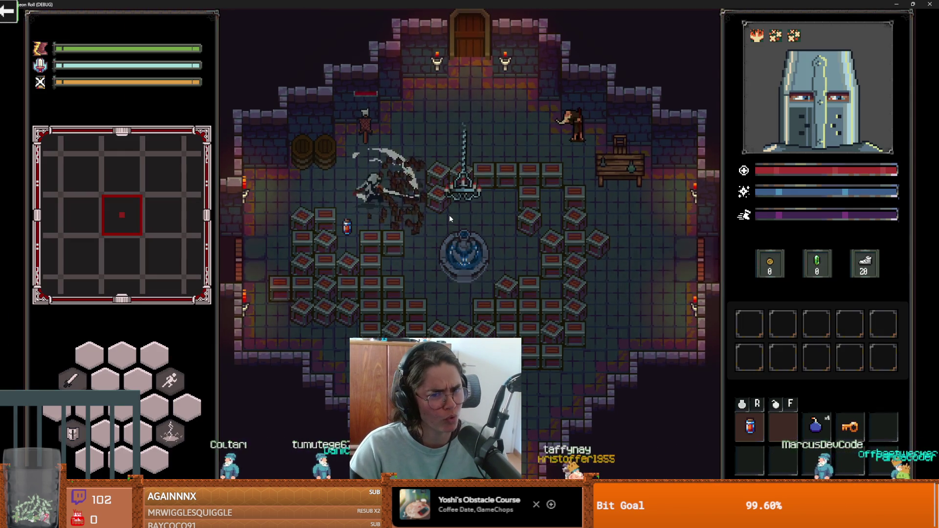
key("d")
left_click(450, 215)
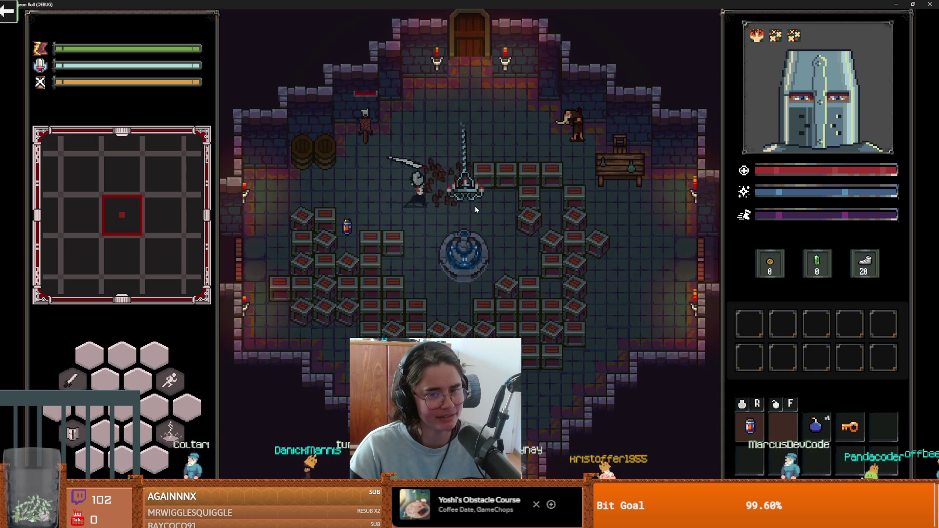
key("grave")
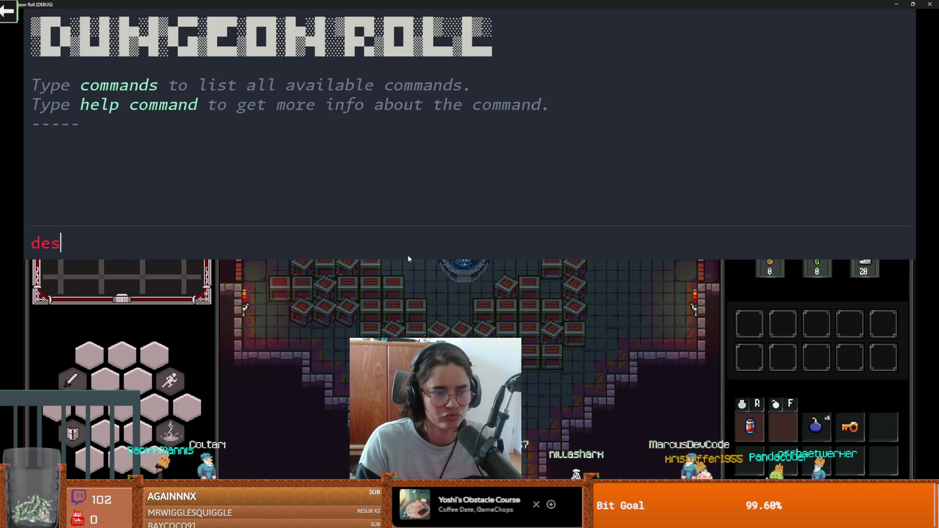
key("BackSpace")
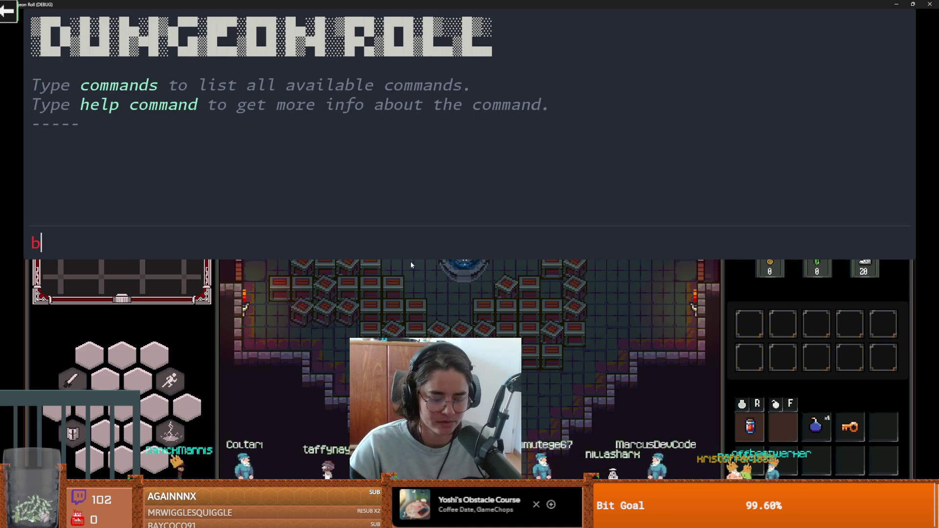
key("grave")
- Walk the knight beside the fountain and smash the lower-left crates
key("s")
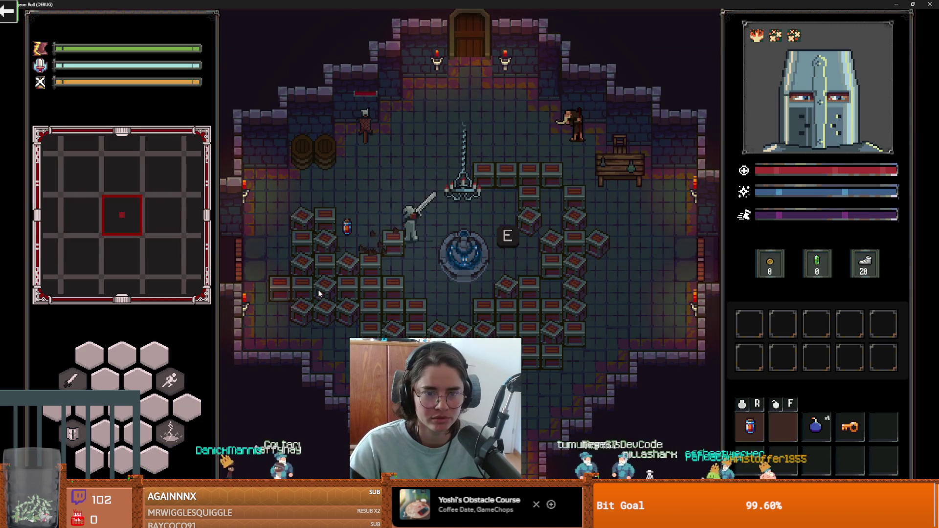
key("s")
left_click(299, 290)
key("a")
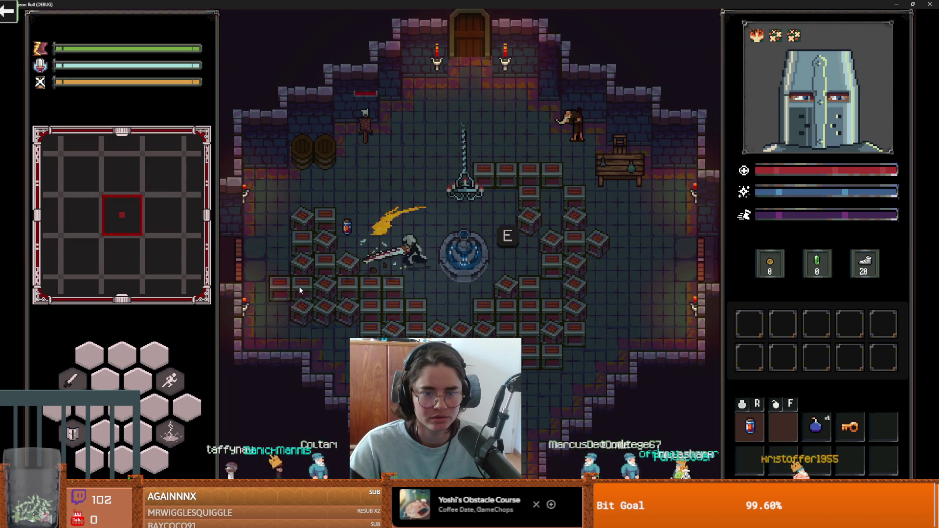
left_click(247, 278)
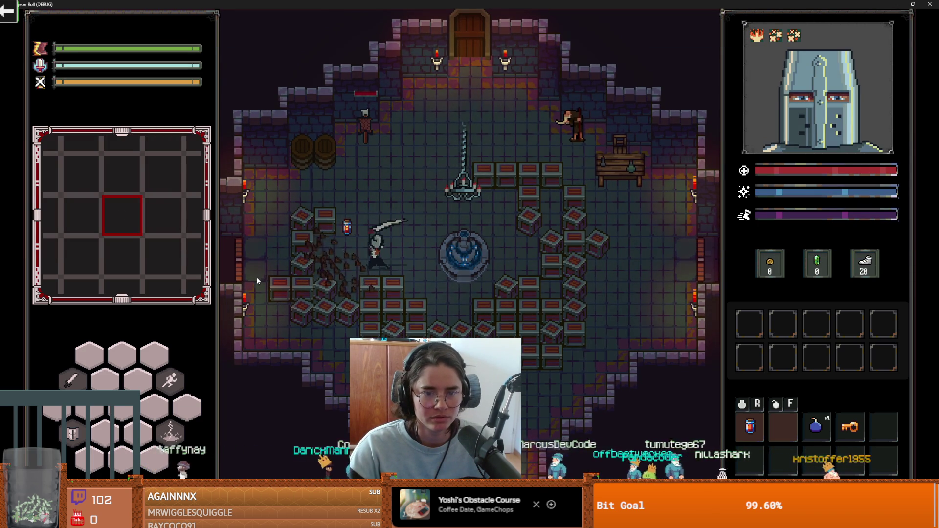
key("a")
left_click(186, 266)
left_click(306, 195)
left_click(294, 274)
left_click(321, 345)
- Move the knight down-right and break the crates around it
key("s")
key("d")
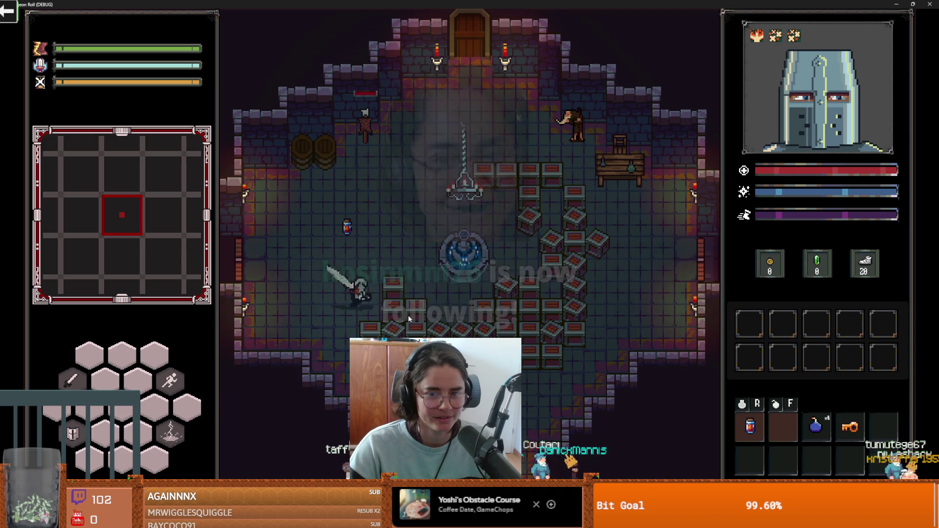
left_click(408, 315)
key("s")
key("s")
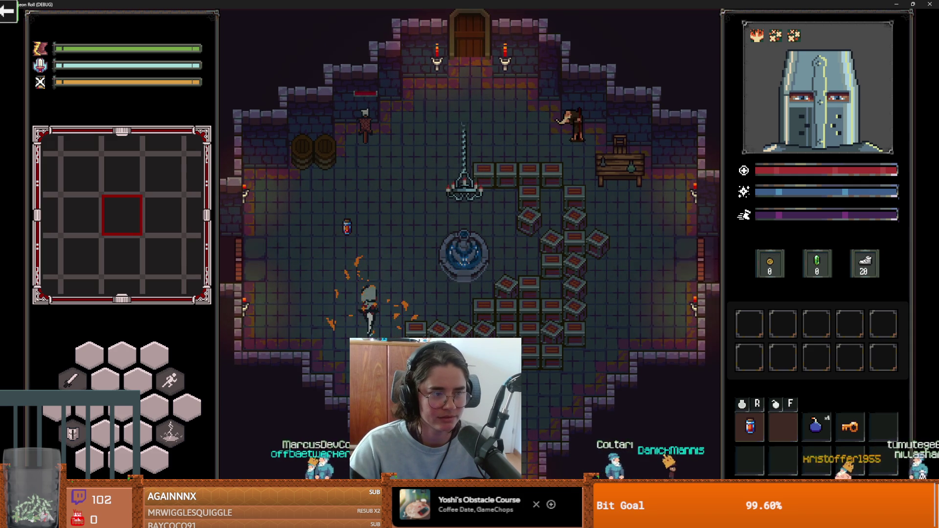
left_click(465, 333)
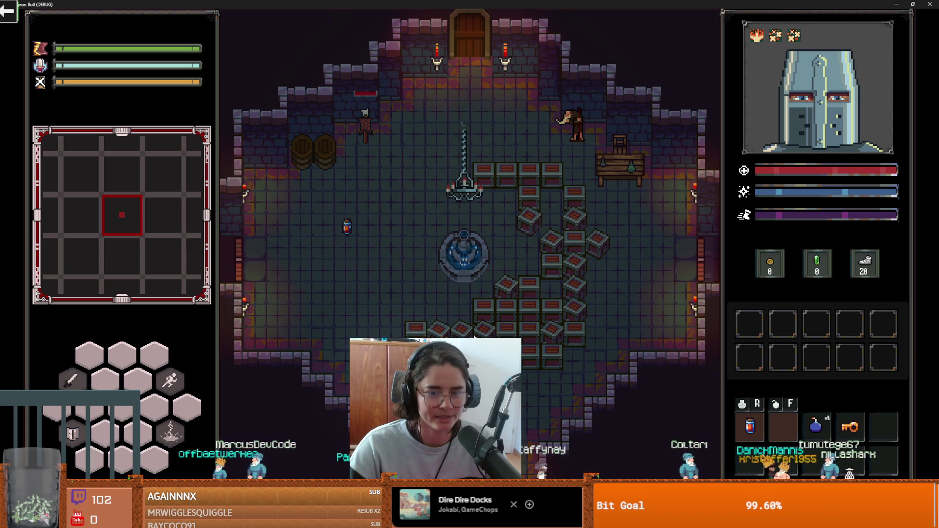
left_click(469, 333)
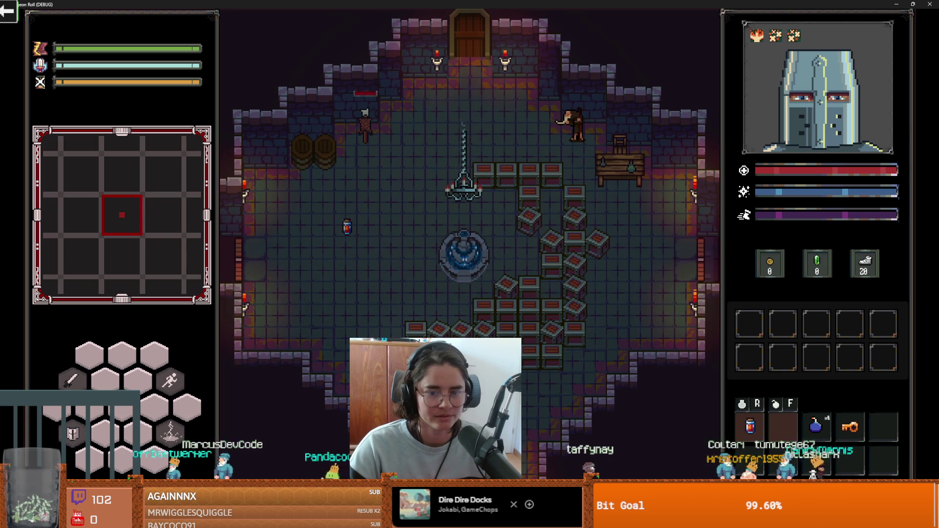
left_click(474, 307)
key("s")
left_click(426, 306)
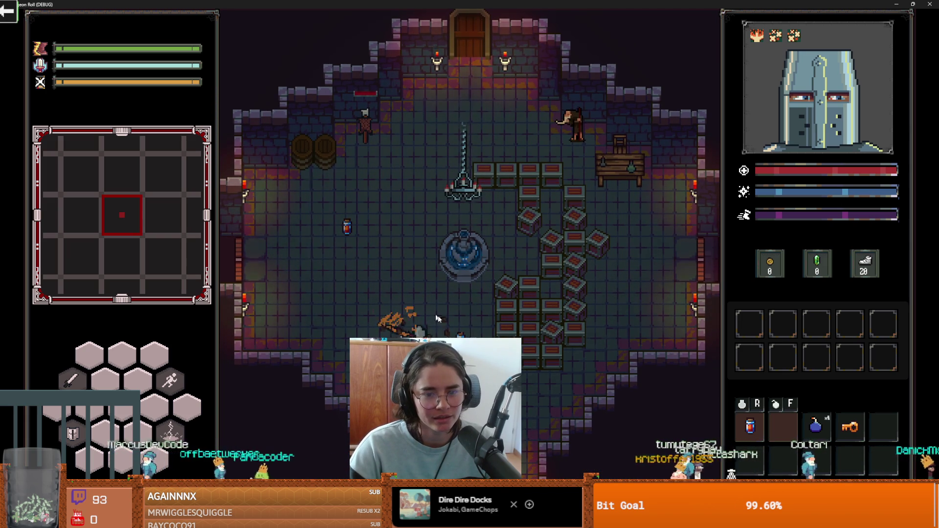
left_click(550, 356)
- Smash the crate stack and the crates in the right-hand column
key("d")
left_click(513, 307)
left_click(524, 309)
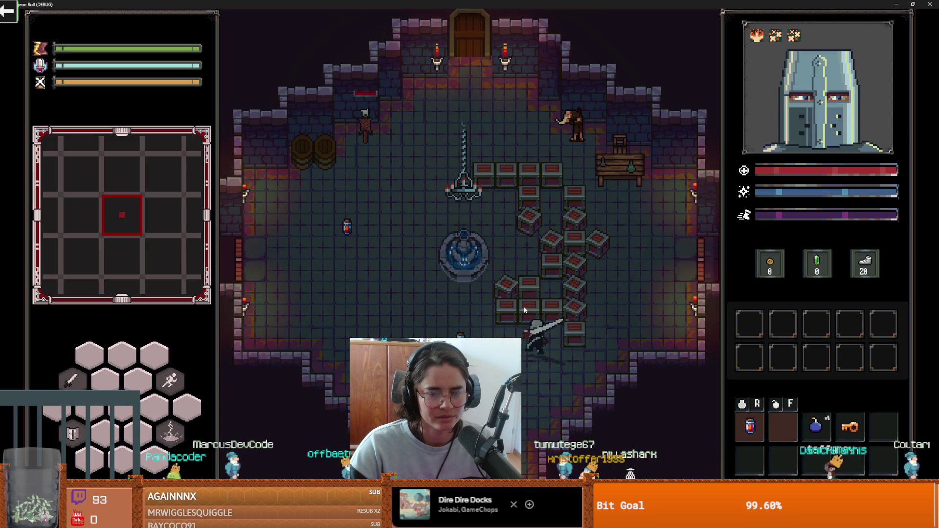
left_click(525, 310)
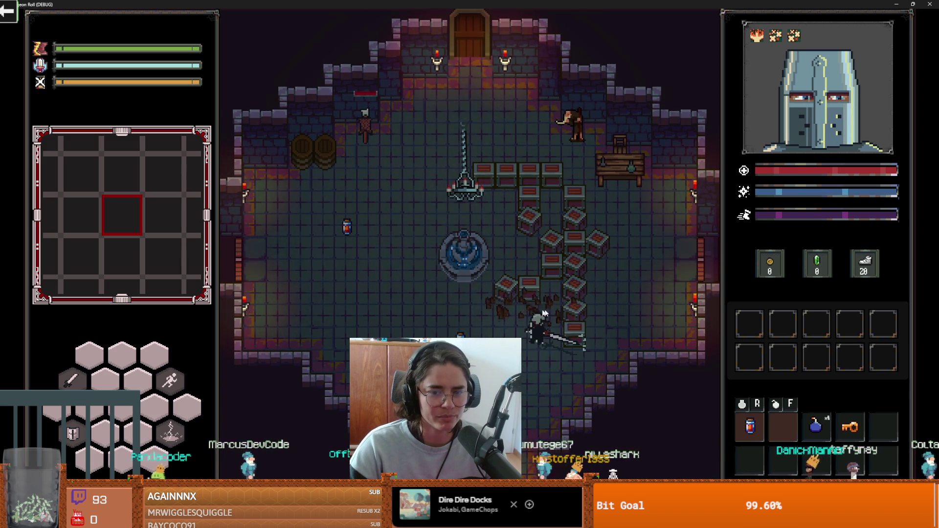
left_click(603, 341)
key("w")
left_click(494, 316)
- Break the remaining crates in the top row near the chandelier
key("w")
left_click(582, 284)
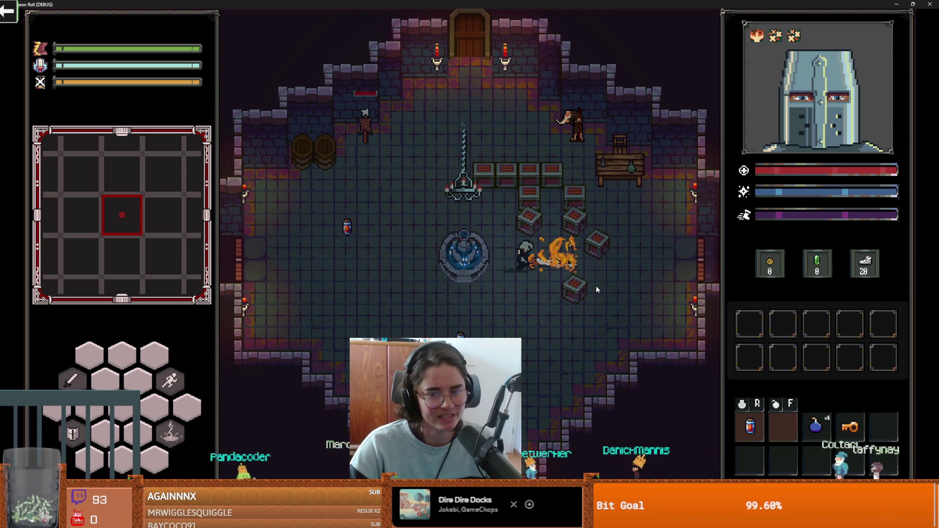
left_click(595, 286)
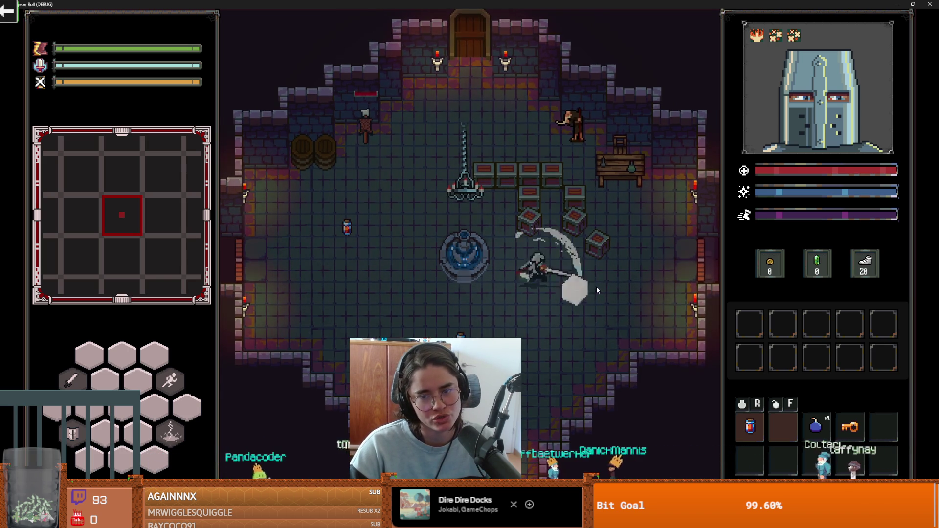
left_click(535, 187)
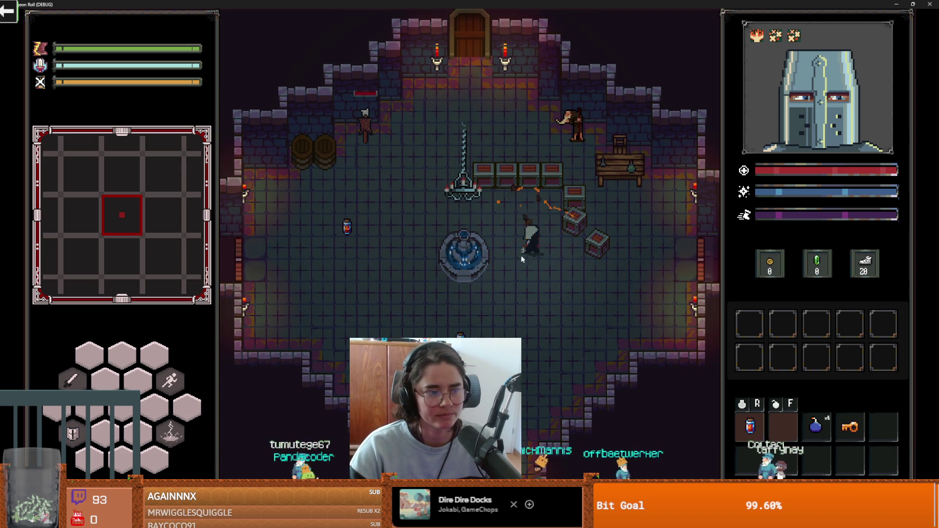
key("w")
left_click(512, 178)
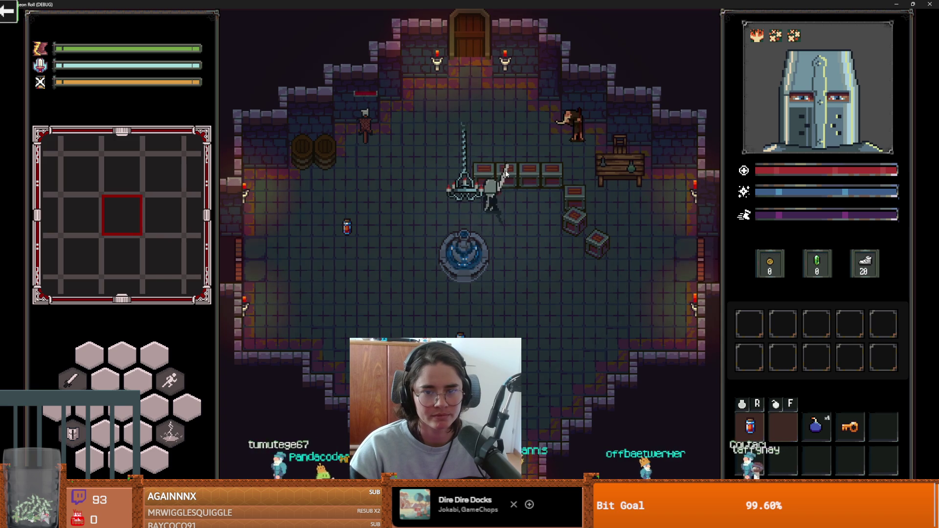
key("d")
left_click(572, 189)
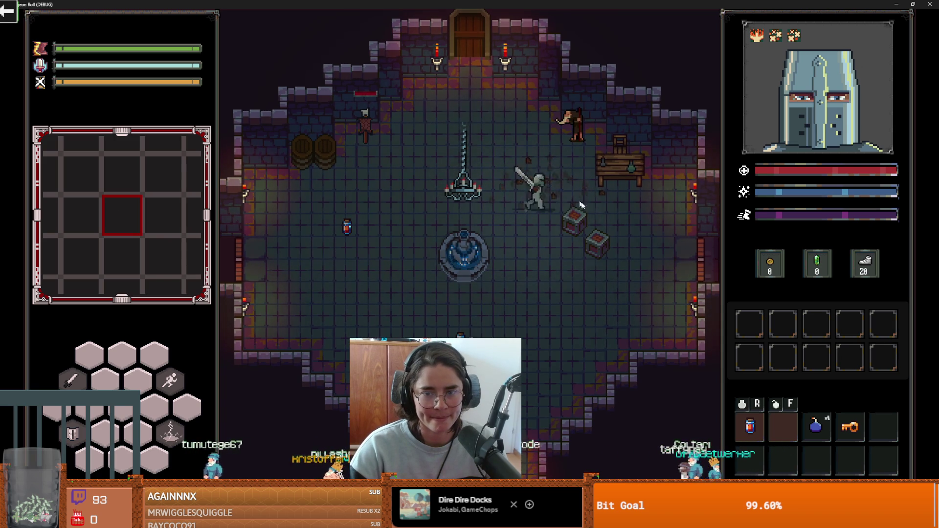
key("s")
- Shrink and re-maximize the game window, then walk the knight back beside the fountain
key("super+Down")
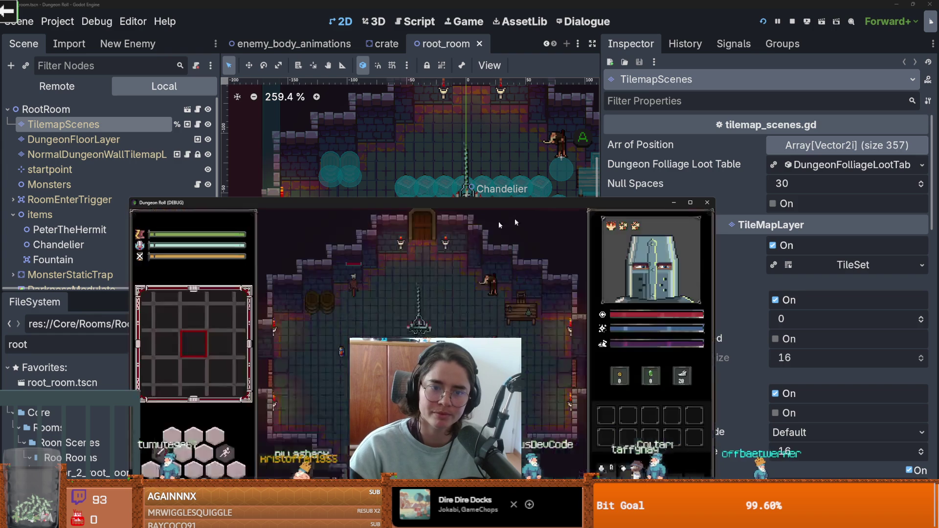
left_click(691, 202)
key("w")
key("a")
key("d")
key("s")
- Use the red potion, move it to another slot, restore the window and stop the game
key("r")
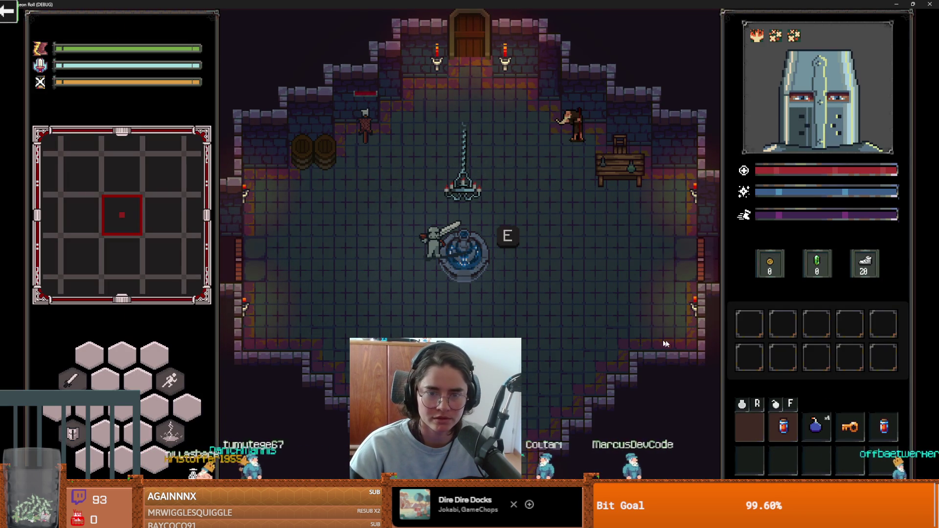
mouse_move(783, 424)
left_mouse_down()
mouse_move(759, 427)
mouse_move(773, 427)
mouse_move(764, 435)
left_mouse_up()
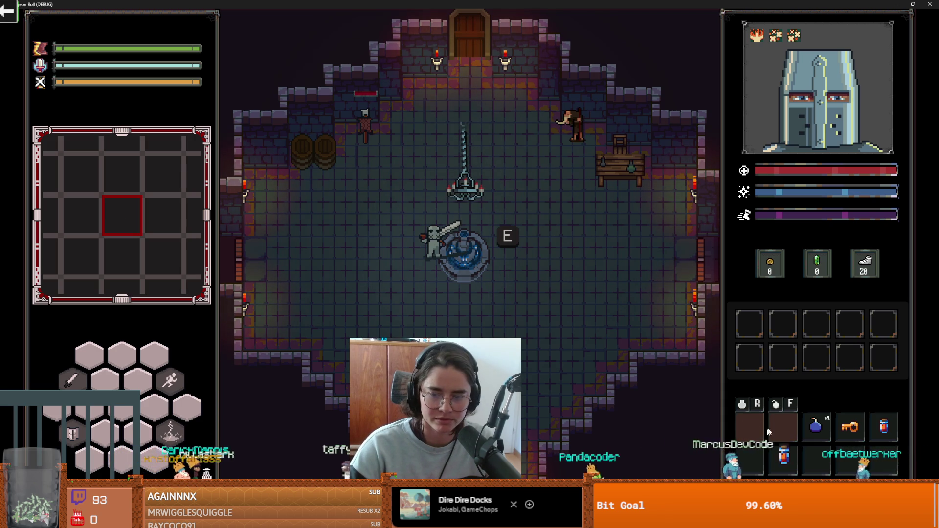
left_click_drag(900, 4, 625, 201)
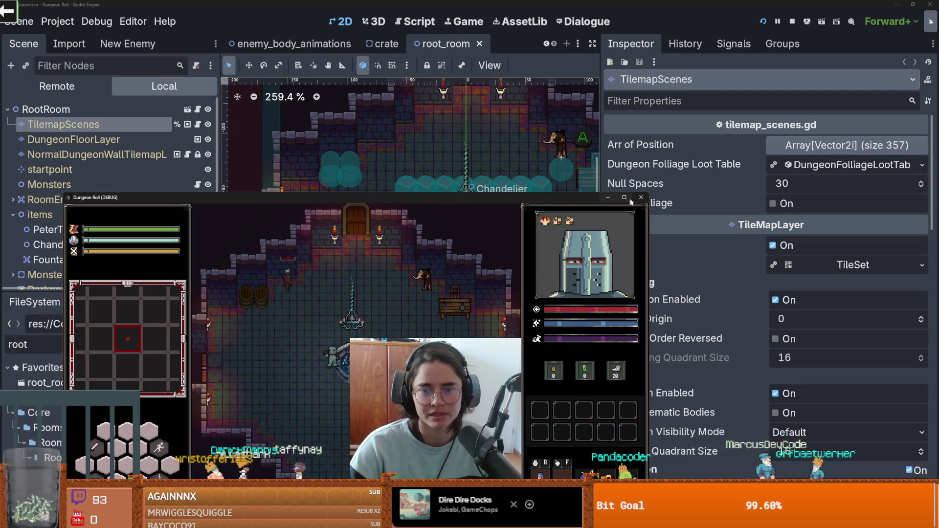
left_click(642, 197)
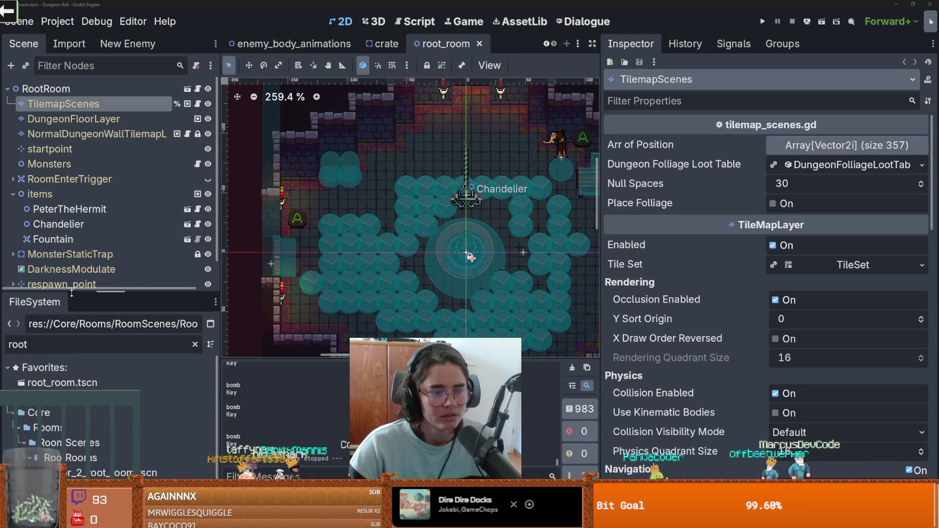
- Enlarge the FileSystem dock and clear the 'root' filter to show all project files
left_click_drag(71, 293, 71, 143)
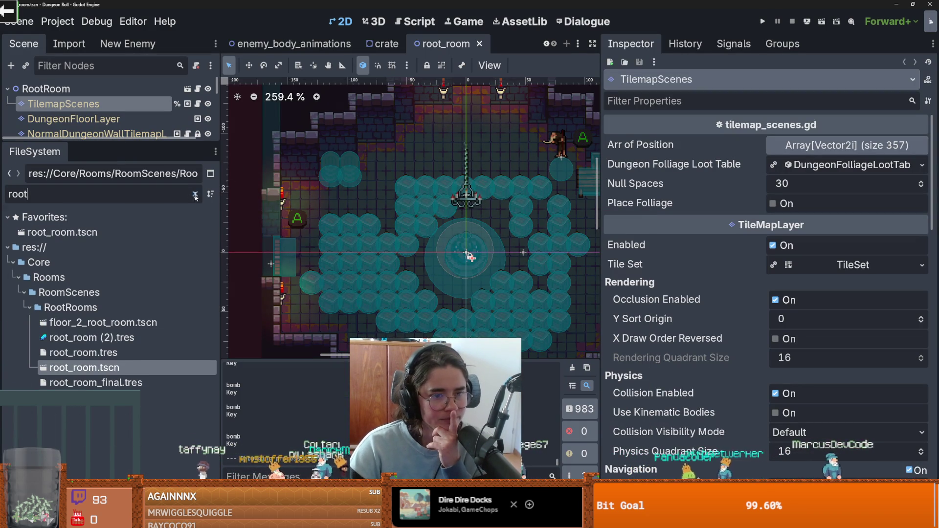
left_click(195, 195)
scroll(131, 370, "up", 5)
scroll(131, 370, "up", 10)
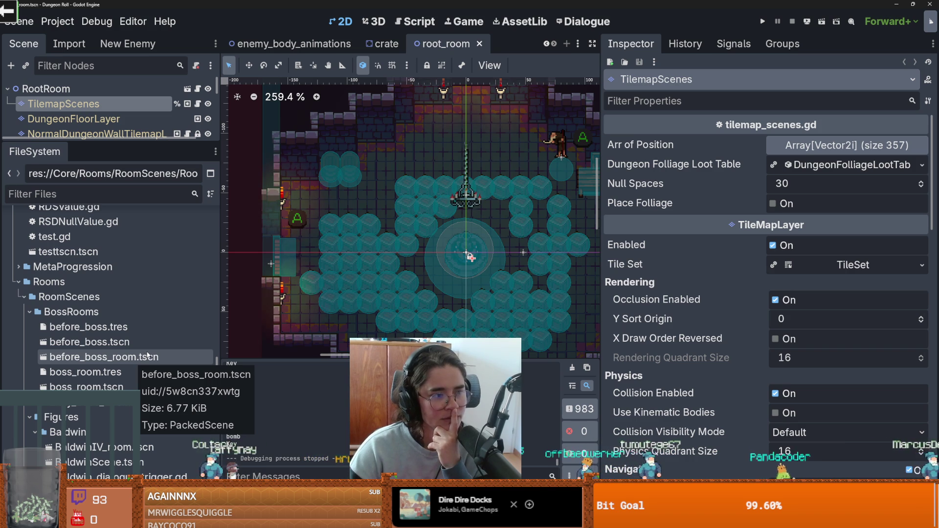
scroll(148, 352, "up", 8)
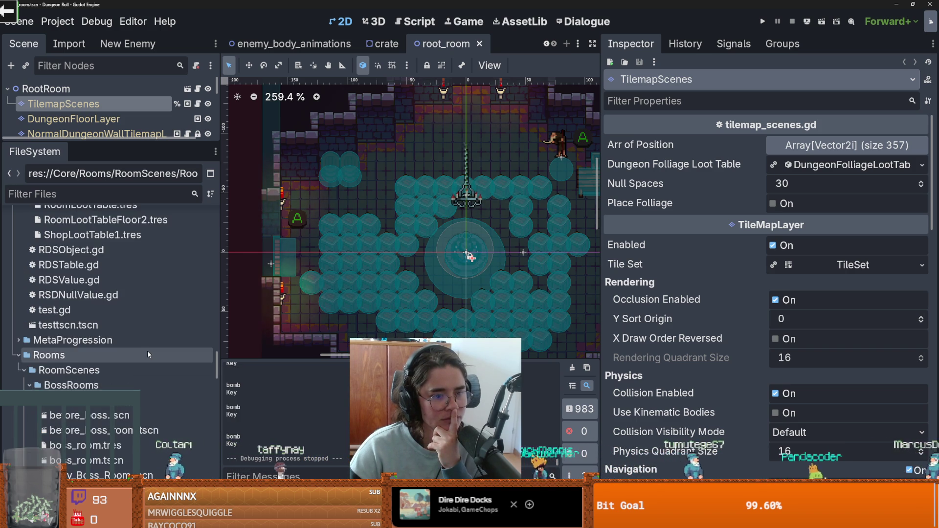
scroll(148, 351, "up", 12)
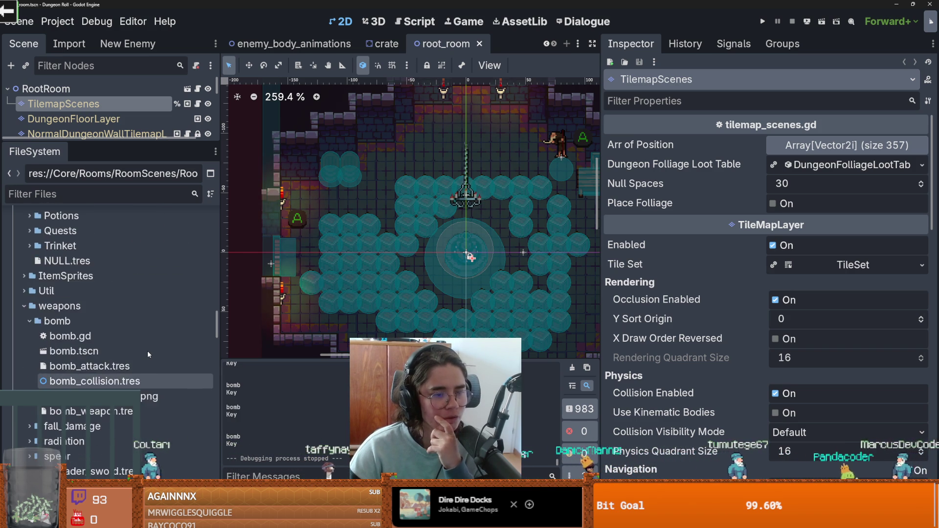
scroll(148, 351, "up", 15)
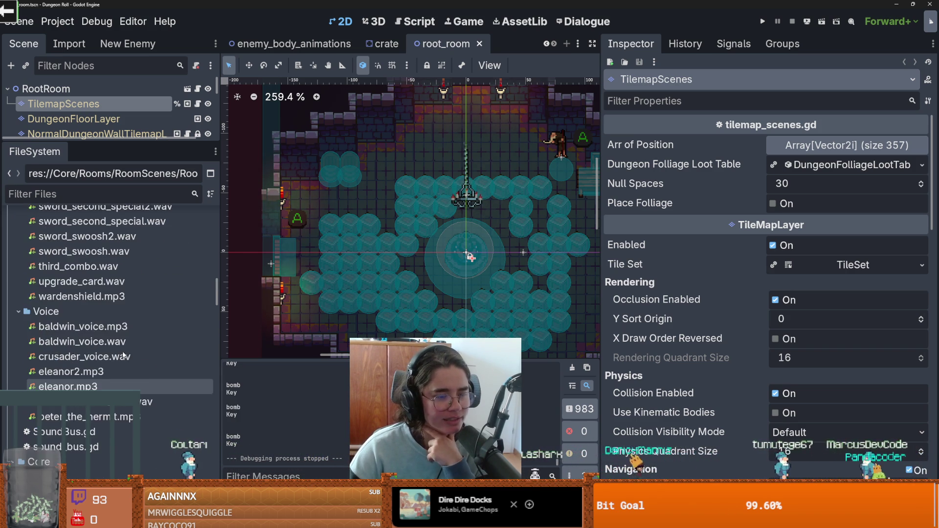
scroll(123, 352, "up", 10)
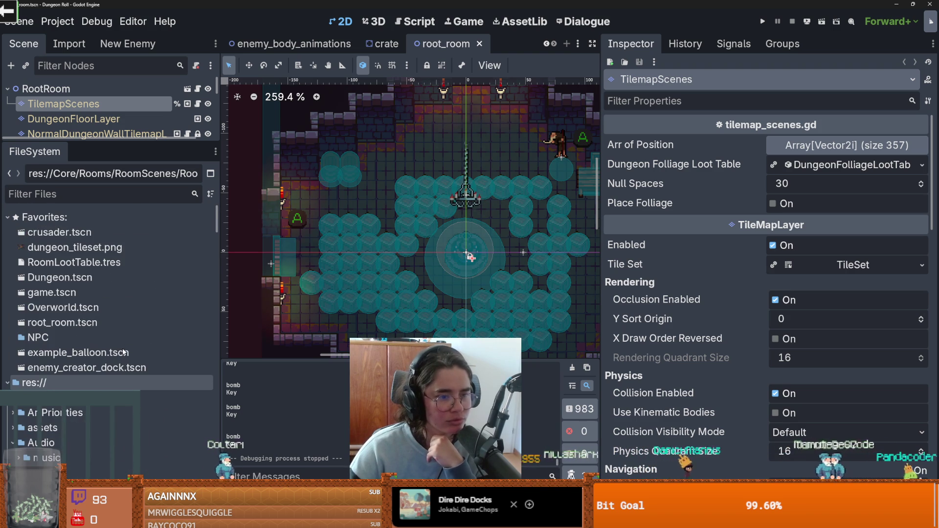
scroll(123, 352, "down", 4)
- Browse to Items/ItemDataItems/Increment and open coin_1.tres in the Inspector
left_click(13, 326)
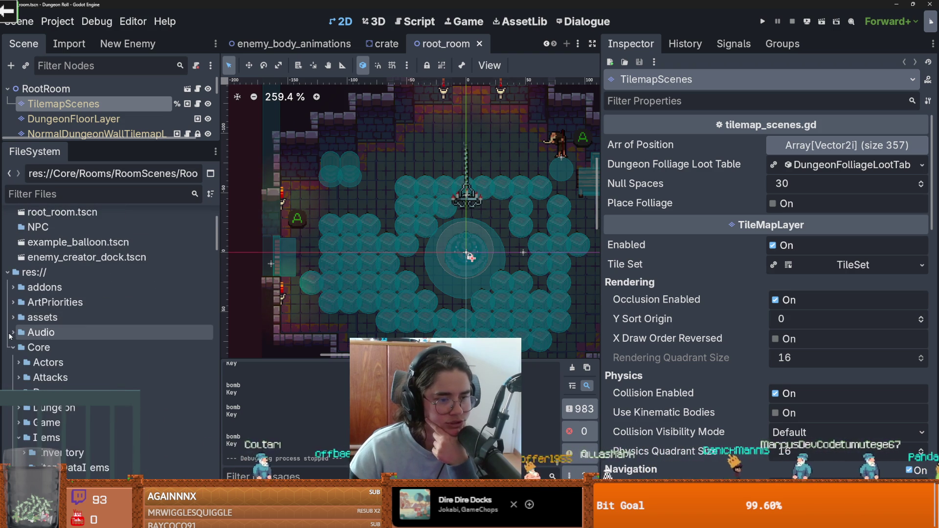
left_click(19, 367)
left_click(19, 368)
scroll(21, 371, "down", 3)
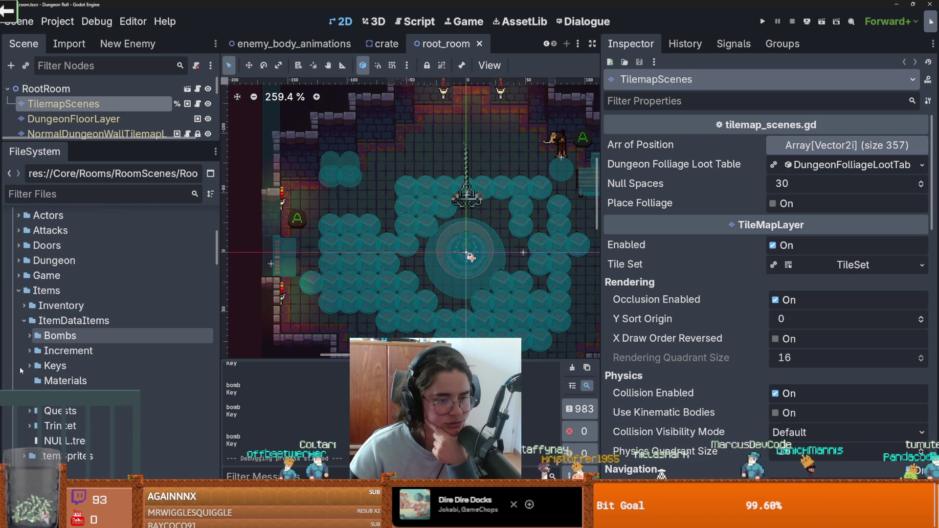
scroll(27, 326, "down", 2)
left_click(30, 314)
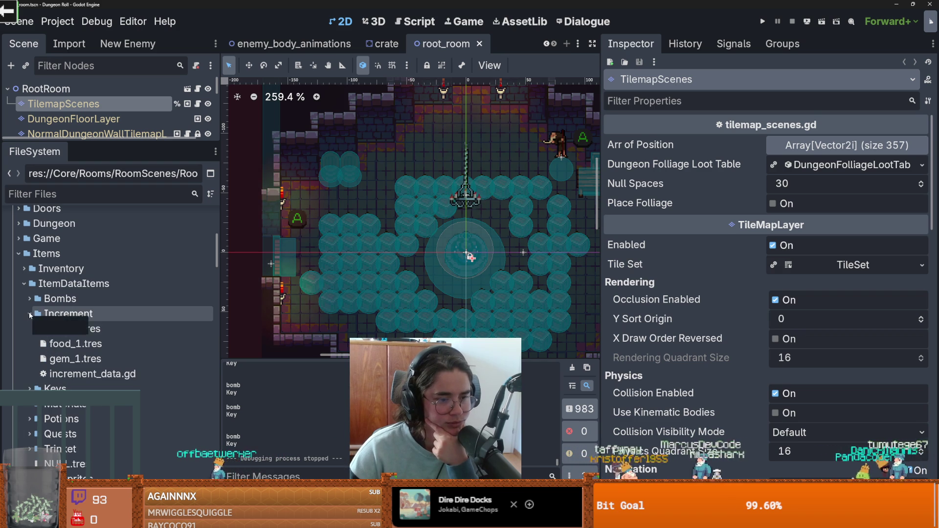
left_click(50, 329)
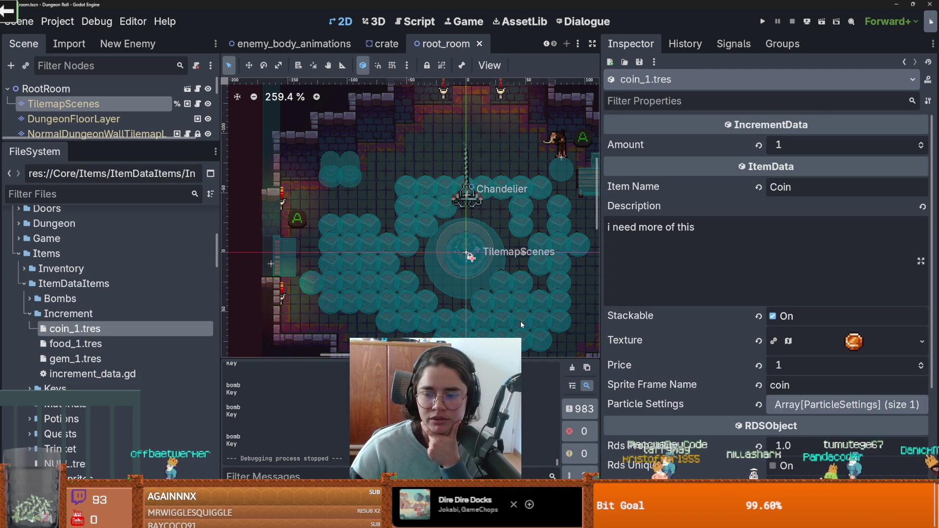
- Keep the coin_1 item's Rds Probability at 1.0
scroll(522, 321, "down", 2)
scroll(674, 307, "down", 2)
left_click(811, 403)
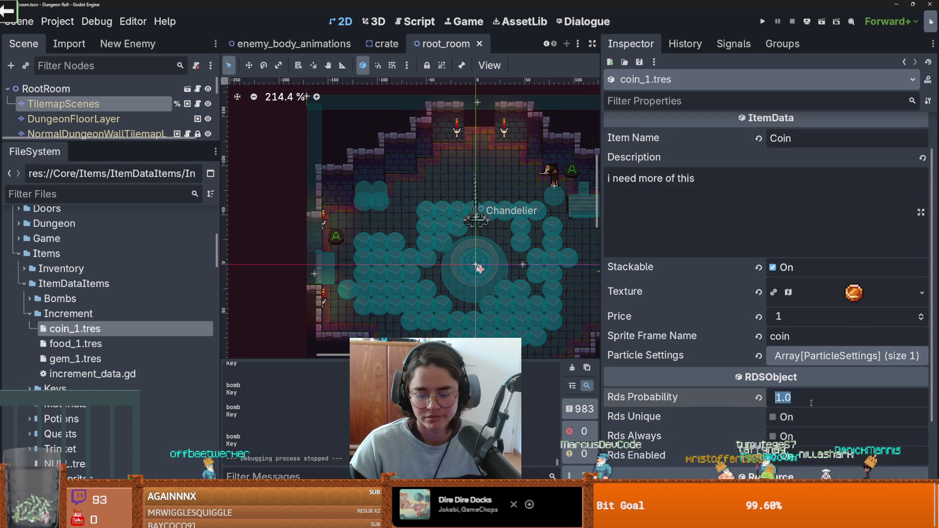
key("Return")
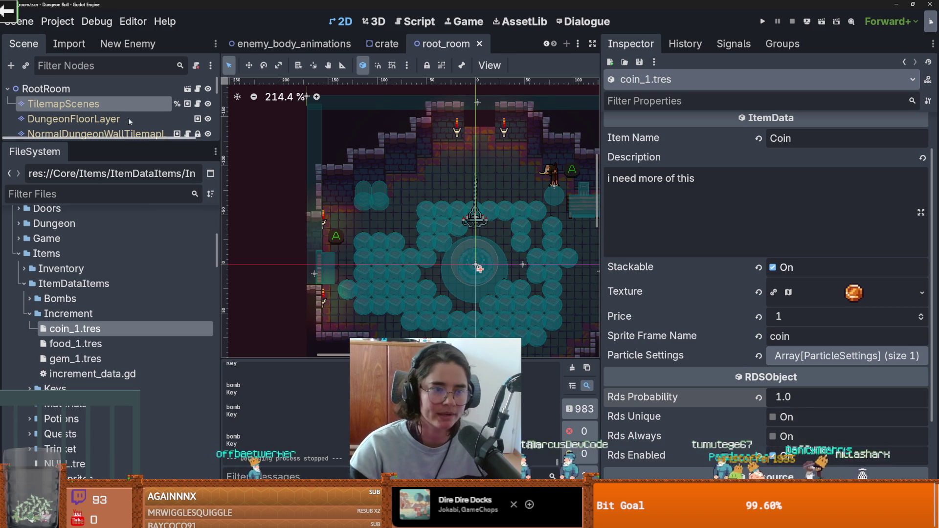
- Set gem_1.tres Rds Probability to 0.5 and enable it for loot drops
left_click_drag(130, 140, 98, 233)
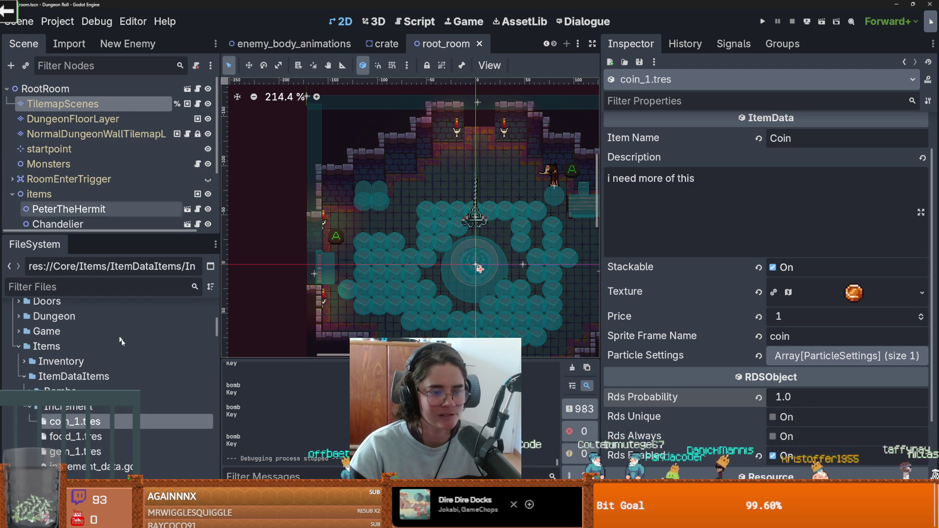
left_click(97, 451)
scroll(886, 344, "down", 5)
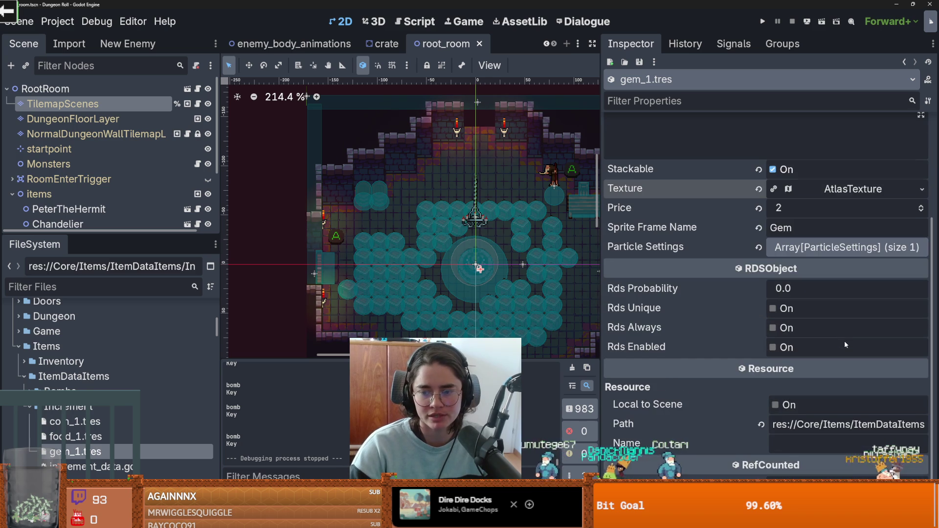
scroll(796, 293, "up", 2)
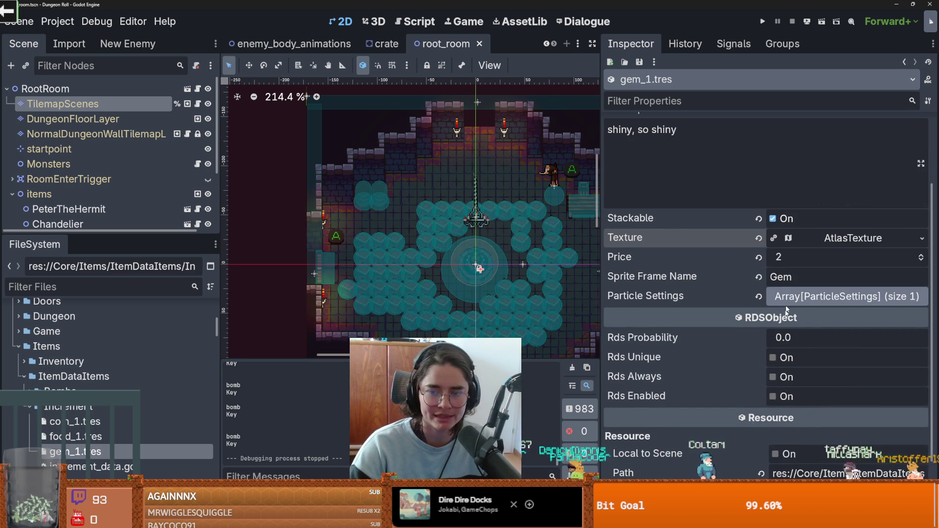
scroll(789, 301, "down", 2)
left_click(797, 288)
type("0.5")
left_click(773, 346)
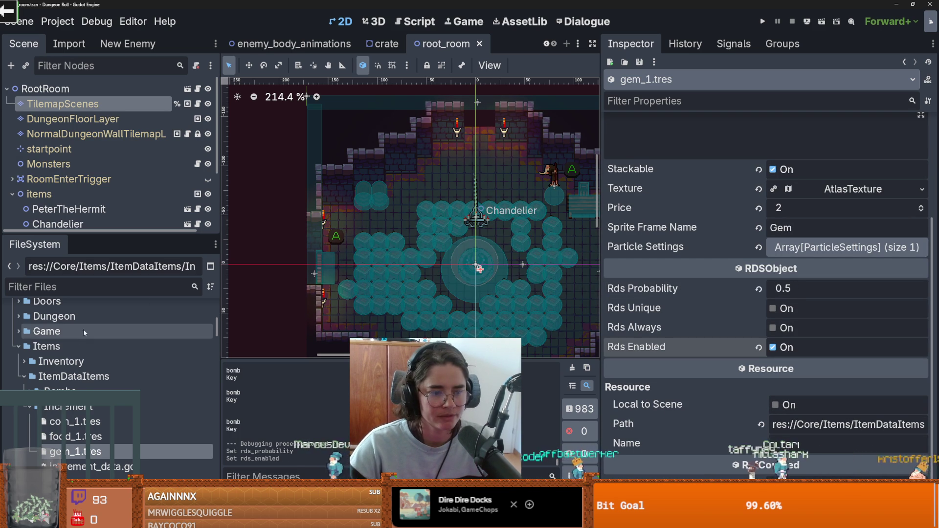
- Set food_1.tres Rds Probability to 0.5, enable it, and save
left_click(154, 437)
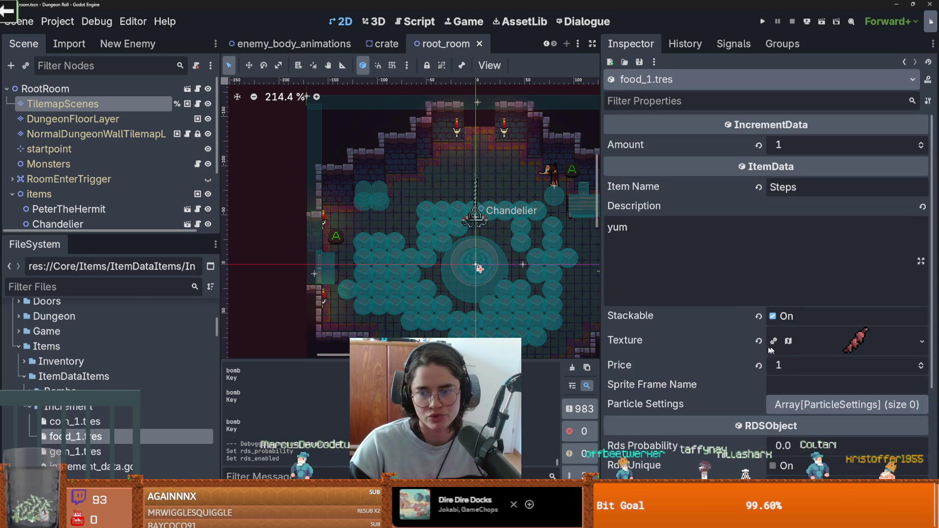
scroll(780, 350, "down", 4)
left_click(794, 349)
type("0.5")
key("Return")
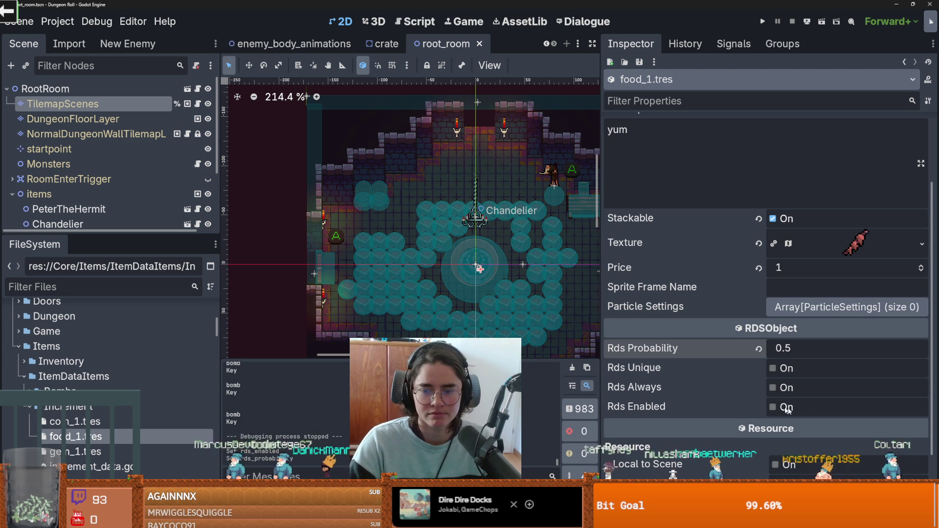
left_click(773, 407)
key("ctrl+s")
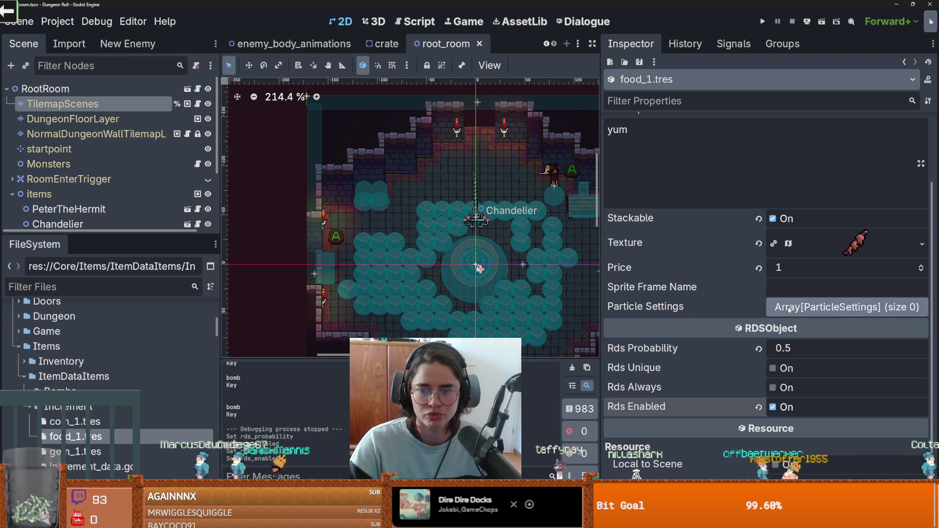
- Compare the Particle Settings of the food, gem and coin item resources
left_click(831, 308)
left_click(832, 307)
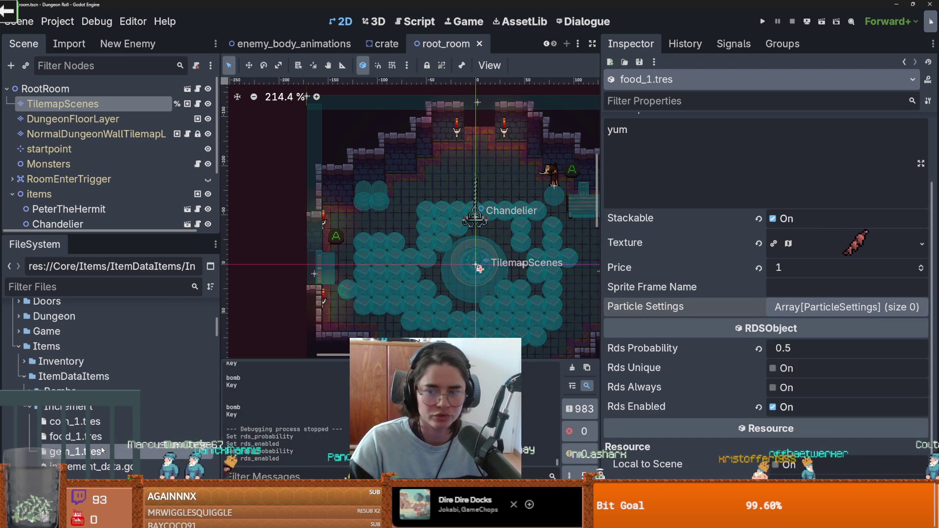
left_click(866, 308)
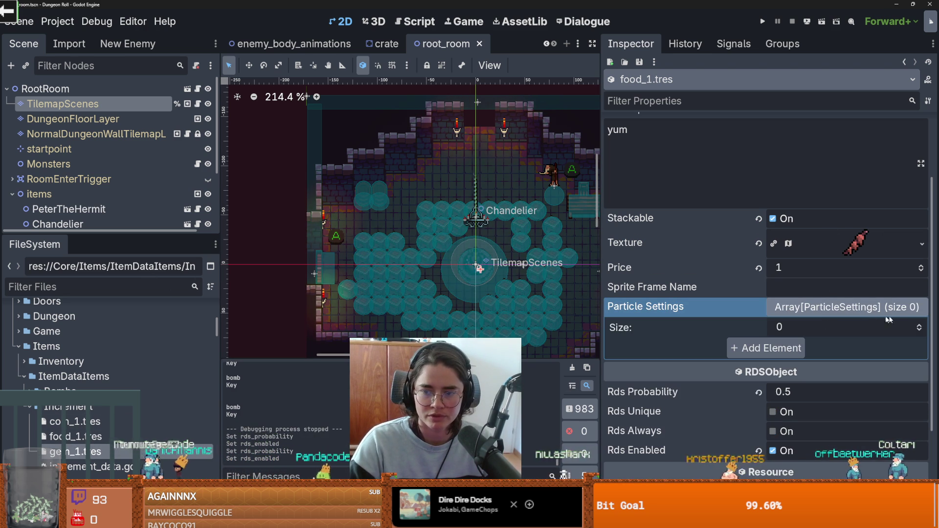
left_click(888, 247)
left_click(888, 248)
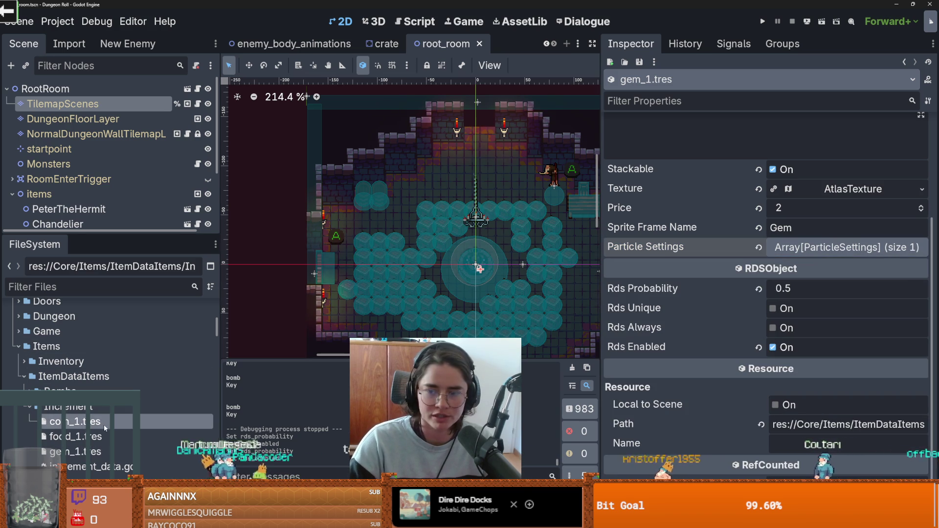
left_click(103, 422)
left_click(888, 356)
left_click(888, 355)
left_click(150, 288)
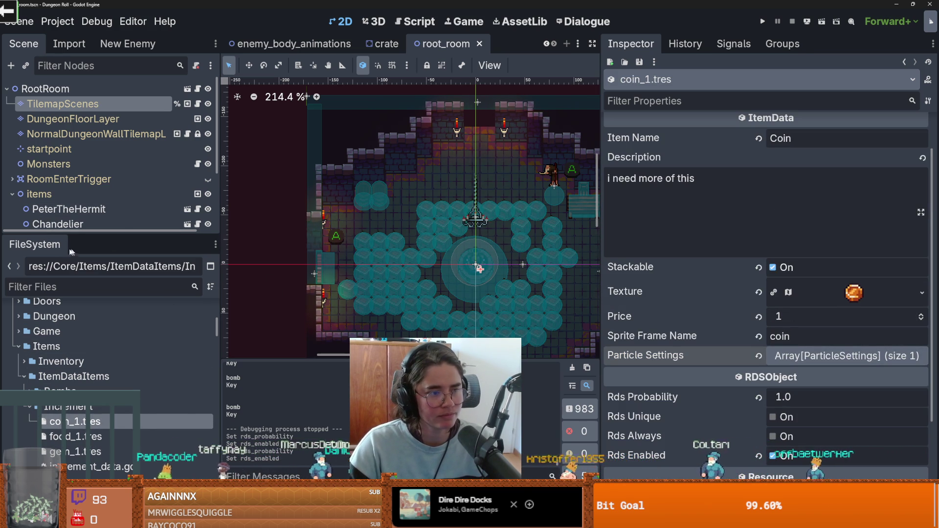
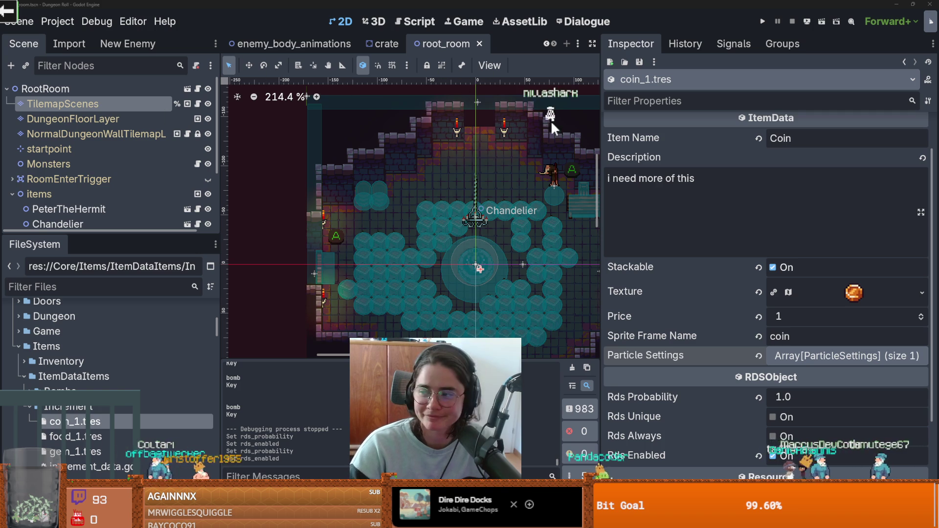
- Widen the Inspector, select the TilemapScenes node and open its room_generation.gd script
scroll(371, 222, "down", 1)
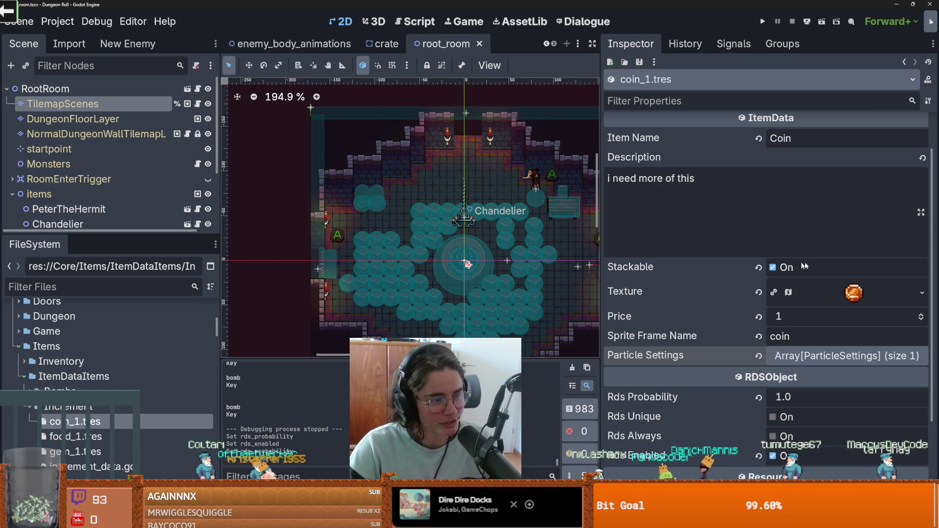
left_click_drag(616, 266, 836, 265)
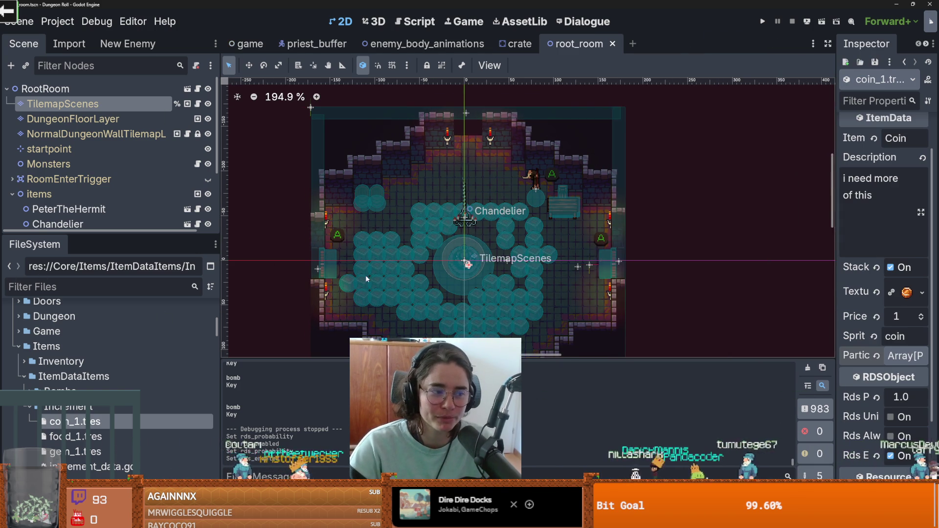
scroll(557, 228, "down", 3)
scroll(557, 228, "up", 2)
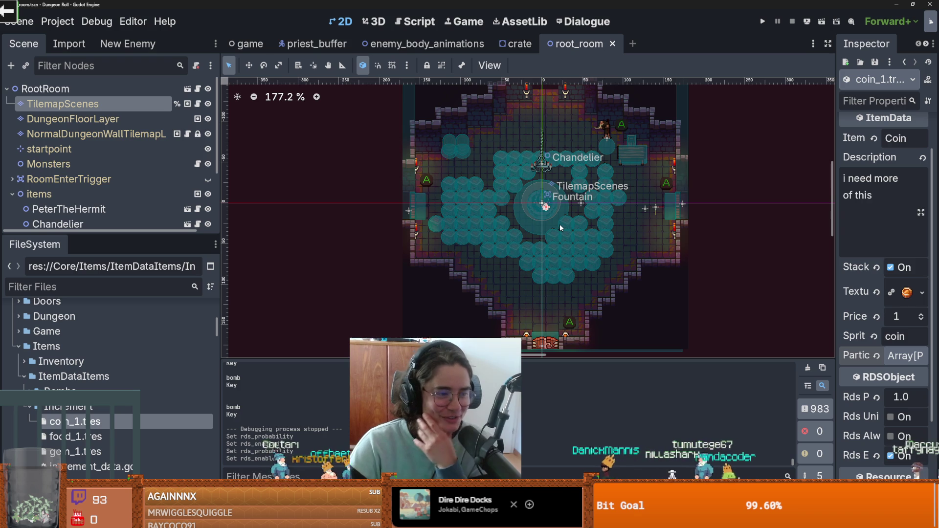
left_click(63, 103)
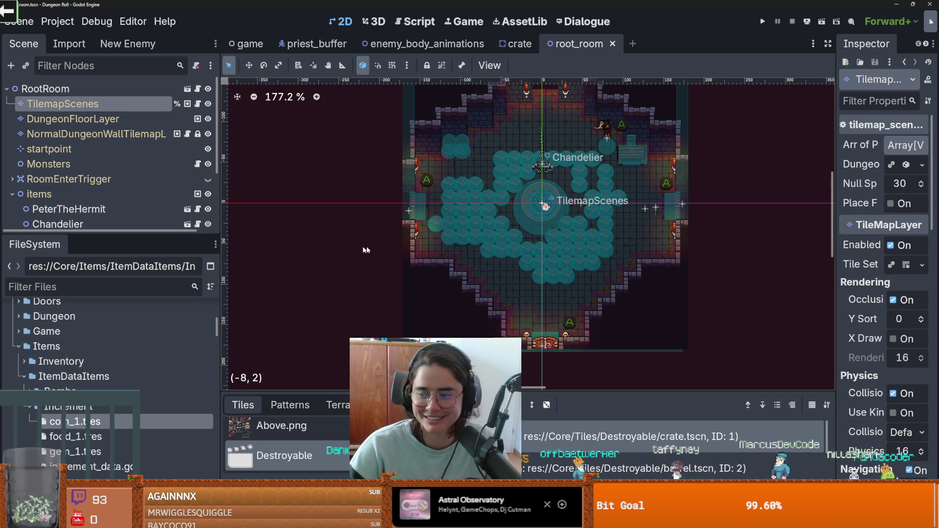
left_click(198, 89)
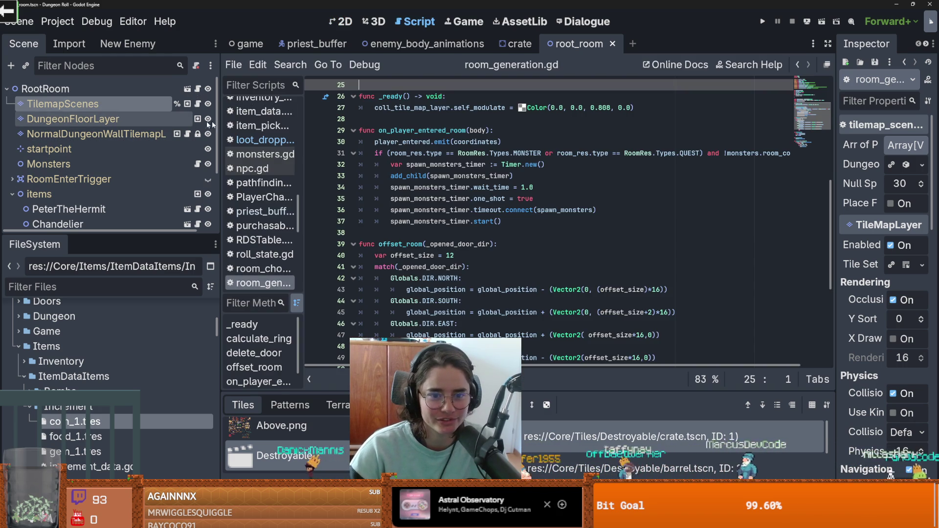
- After a quick test run, add three empty slots to the crate's LootDropper contents
left_click(764, 21)
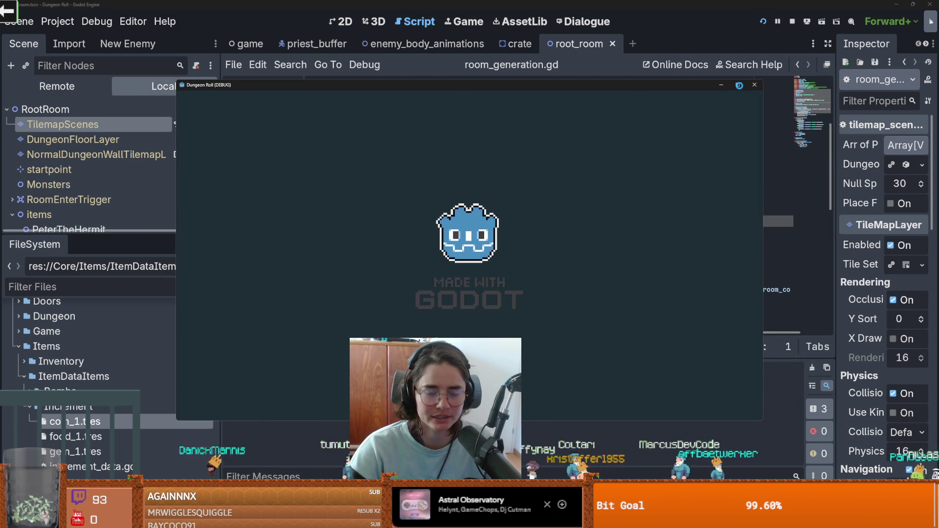
left_click(754, 85)
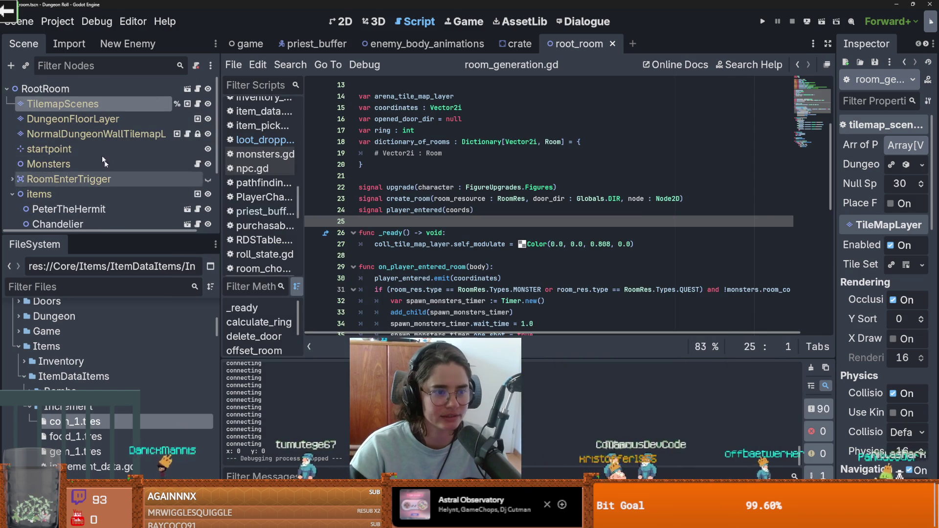
left_click(516, 44)
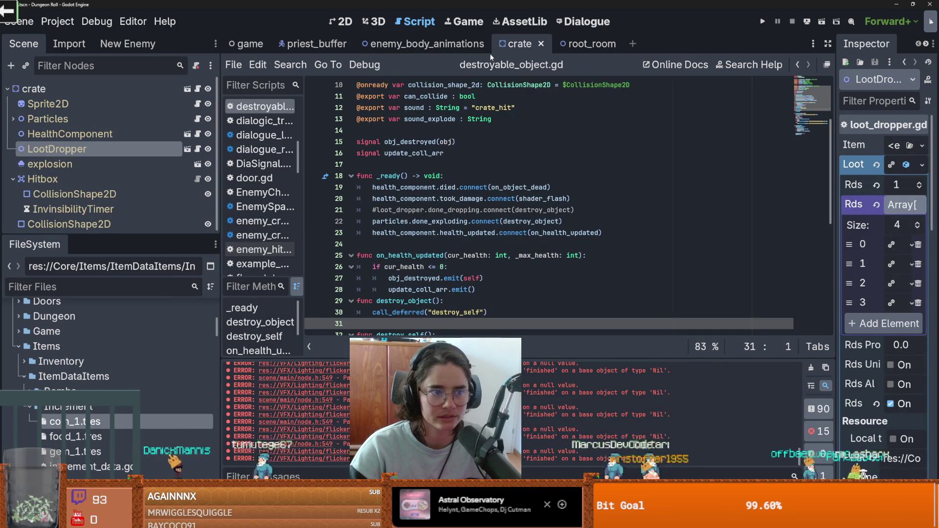
left_click_drag(837, 230, 595, 235)
left_click(917, 223)
left_click(917, 222)
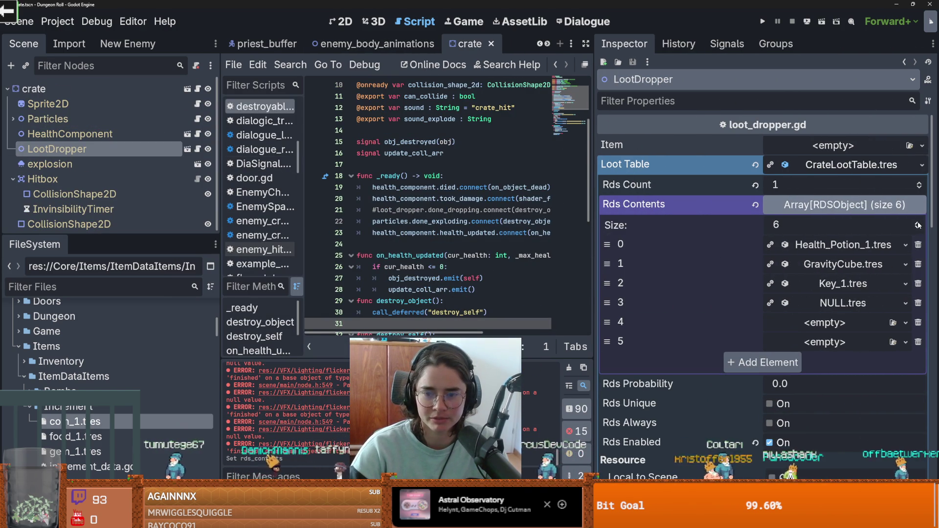
left_click(919, 182)
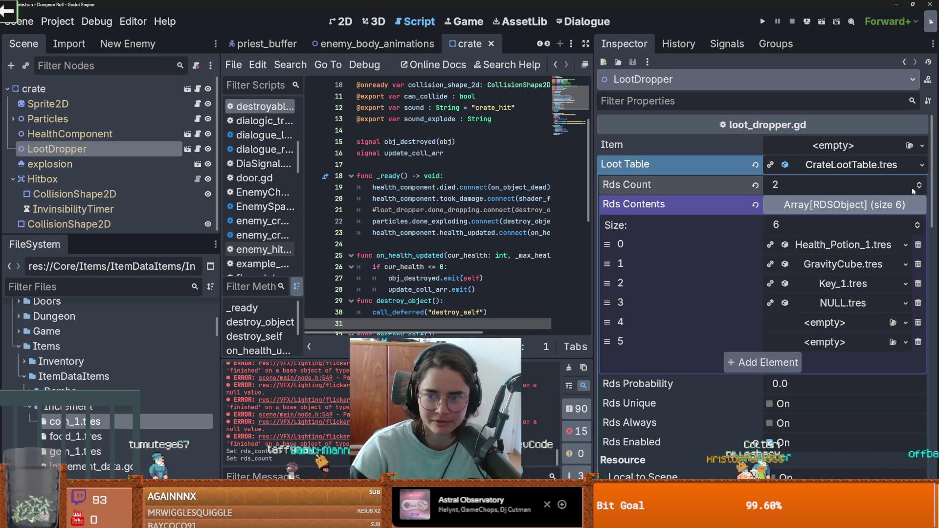
key("ctrl+z")
left_click(917, 222)
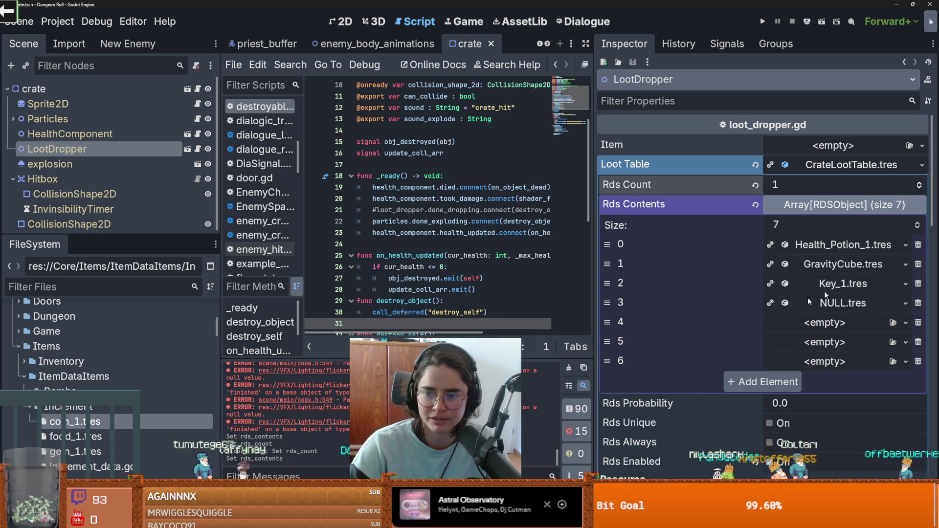
- Put coin_1.tres in loot entry 4 and food_1.tres in entry 5, then save and launch
mouse_move(122, 421)
left_mouse_down()
mouse_move(866, 325)
mouse_move(842, 323)
left_mouse_up()
mouse_move(73, 436)
left_mouse_down()
mouse_move(832, 379)
mouse_move(826, 343)
mouse_move(127, 451)
mouse_move(826, 374)
mouse_move(831, 362)
left_mouse_up()
left_click(764, 21)
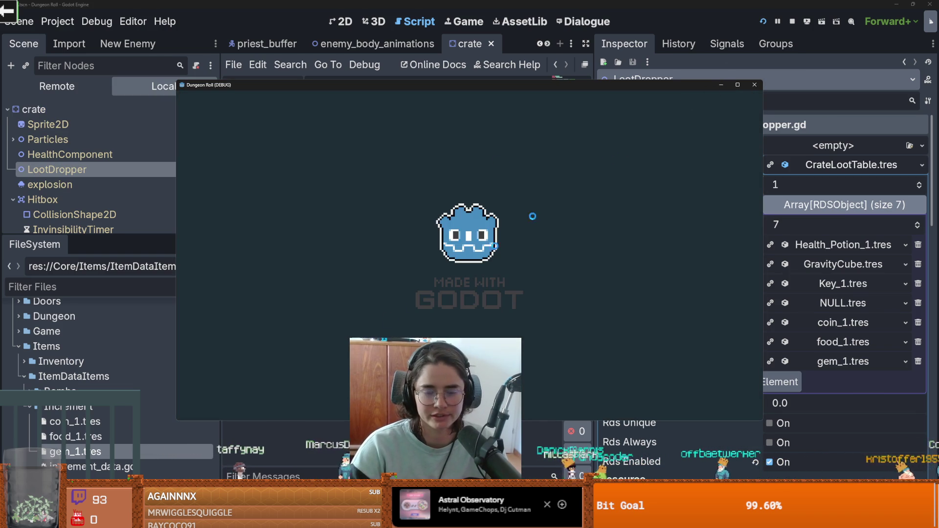
key("grave")
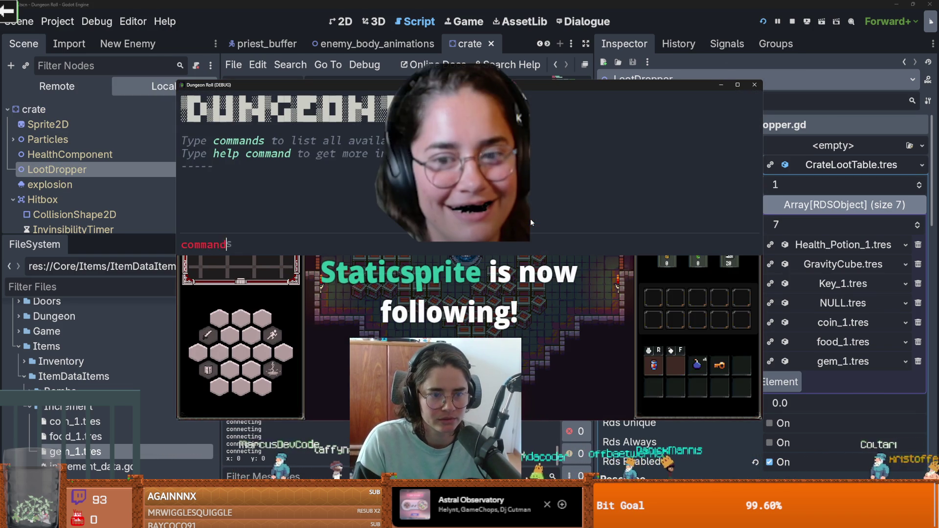
type("commands")
key("Return")
scroll(315, 196, "up", 2)
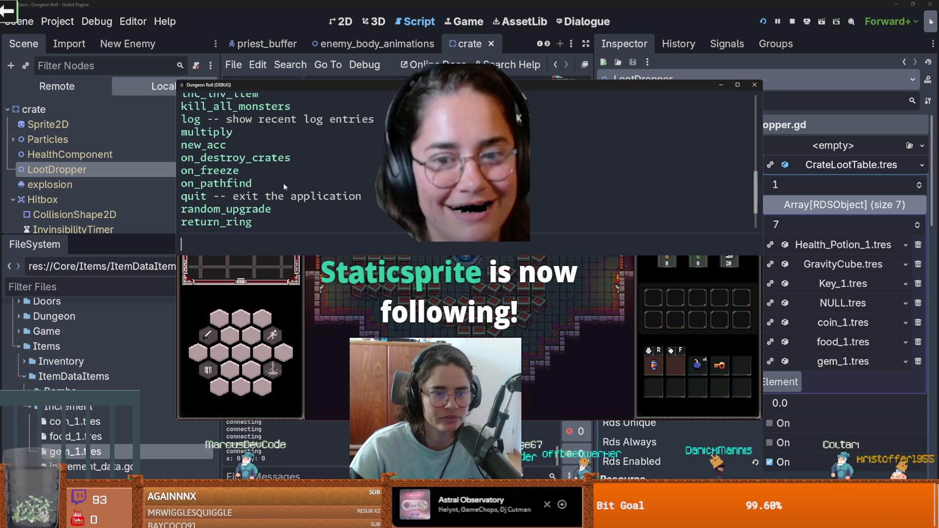
type("on_destroy_crates")
key("Return")
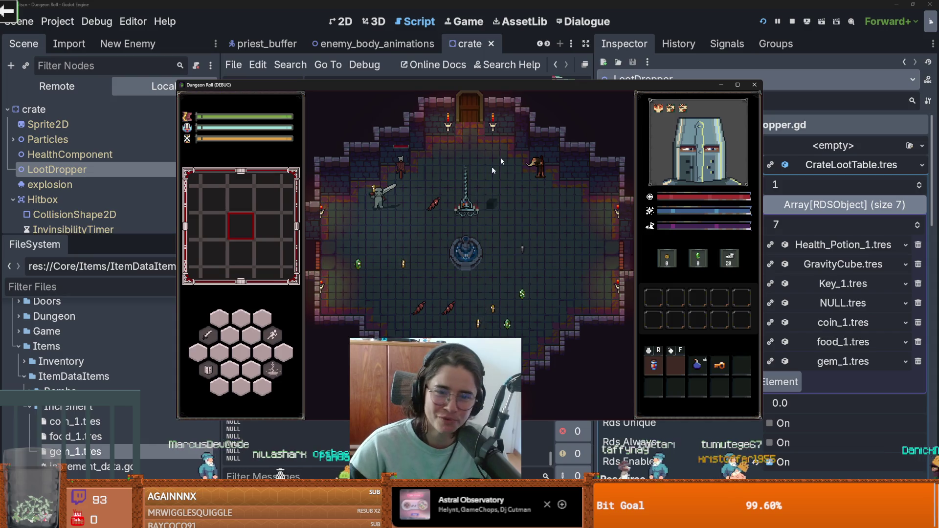
left_click(755, 85)
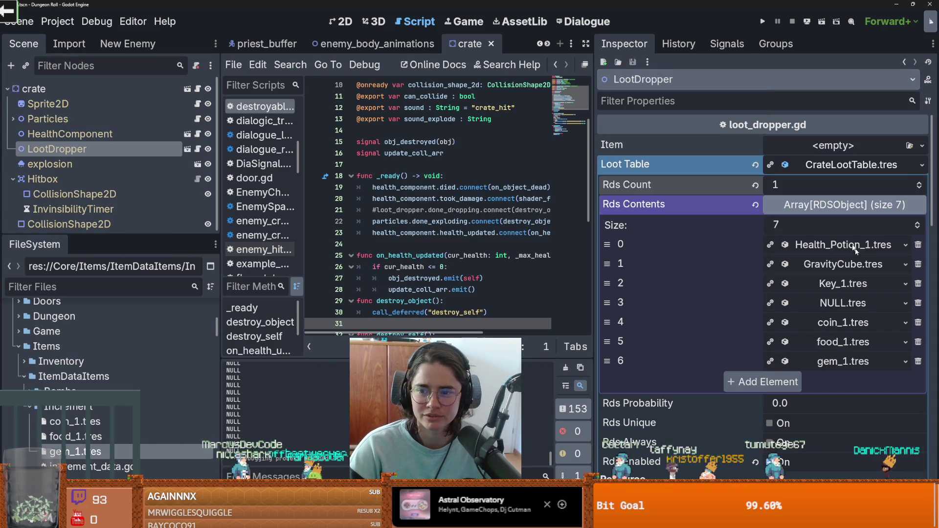
- Set the gem_1 loot entry's Rds Probability to 0.2
left_click(843, 361)
scroll(796, 325, "down", 5)
scroll(797, 323, "up", 2)
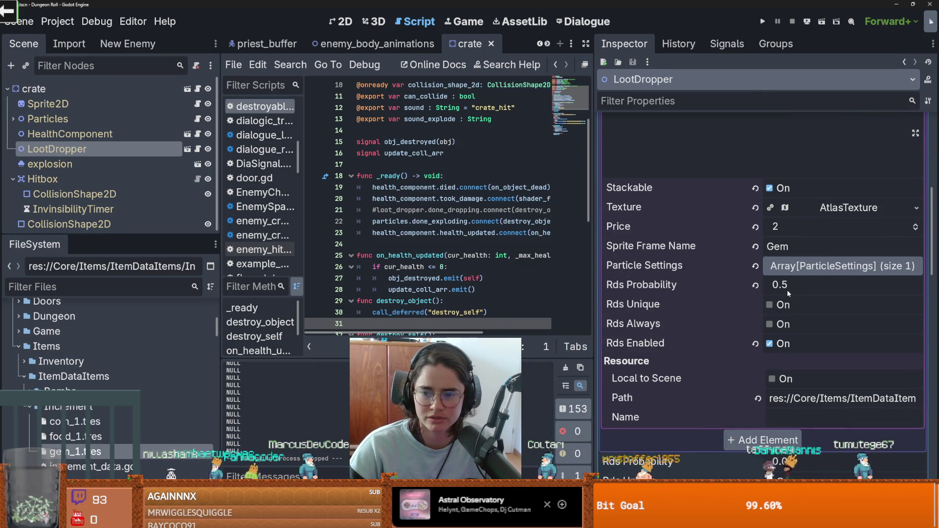
left_click(790, 287)
key("BackSpace")
type("2")
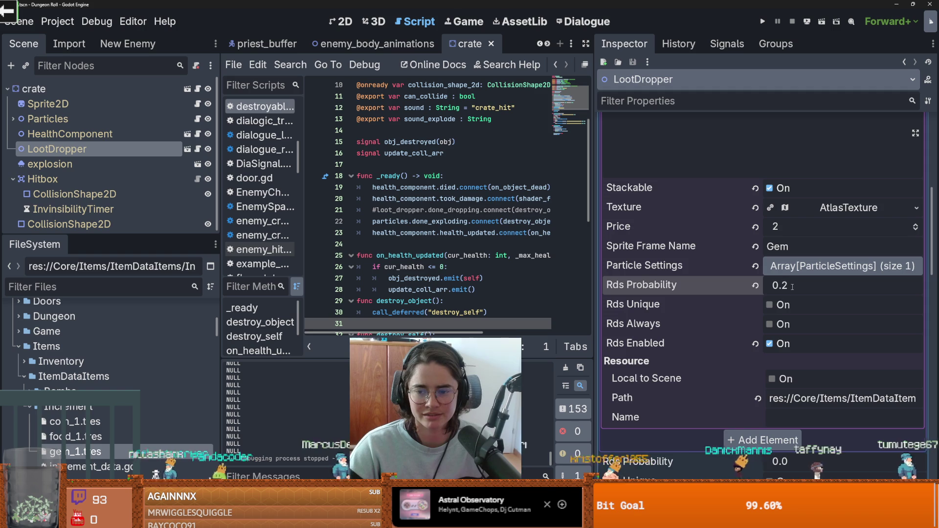
scroll(799, 276, "up", 5)
left_click(843, 215)
- Set the food_1 entry's Rds Probability to 0.3 and relaunch the game
left_click(843, 184)
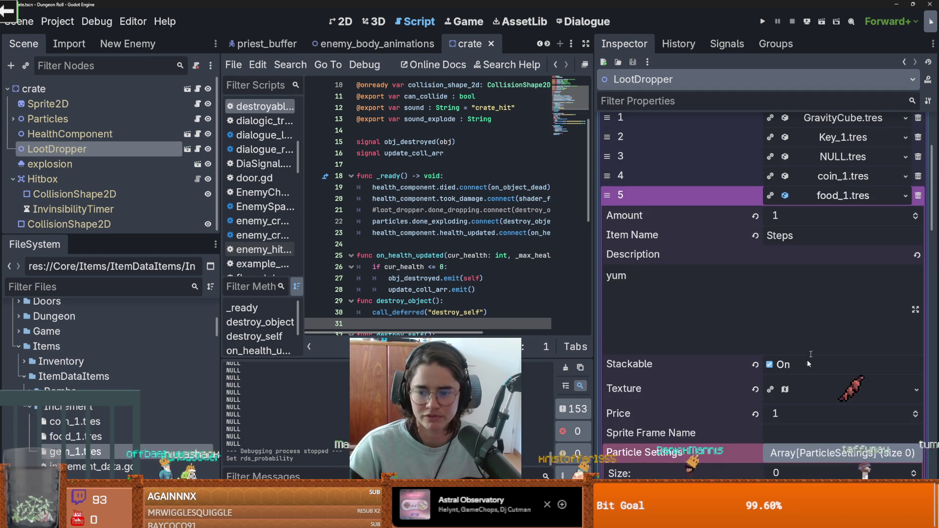
scroll(797, 342, "down", 3)
left_click(796, 419)
double_click(796, 419)
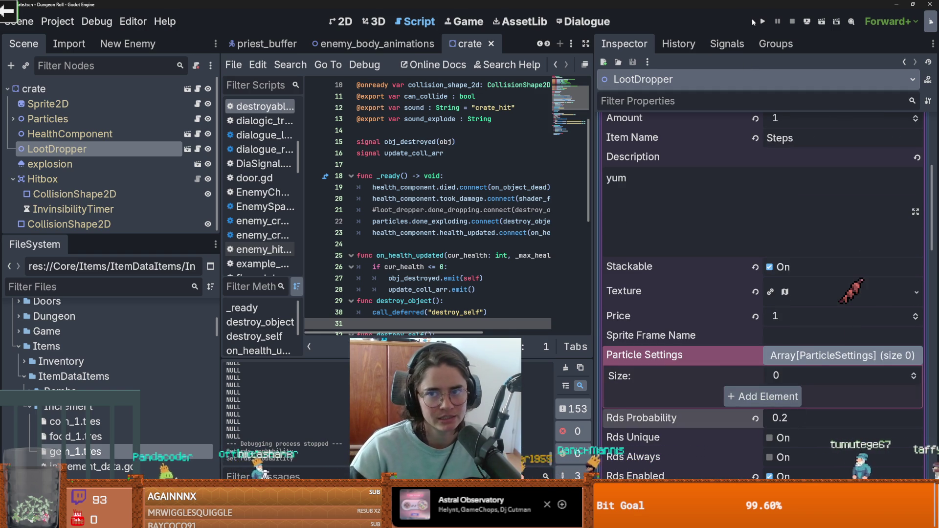
left_click(801, 415)
key("BackSpace")
type("3")
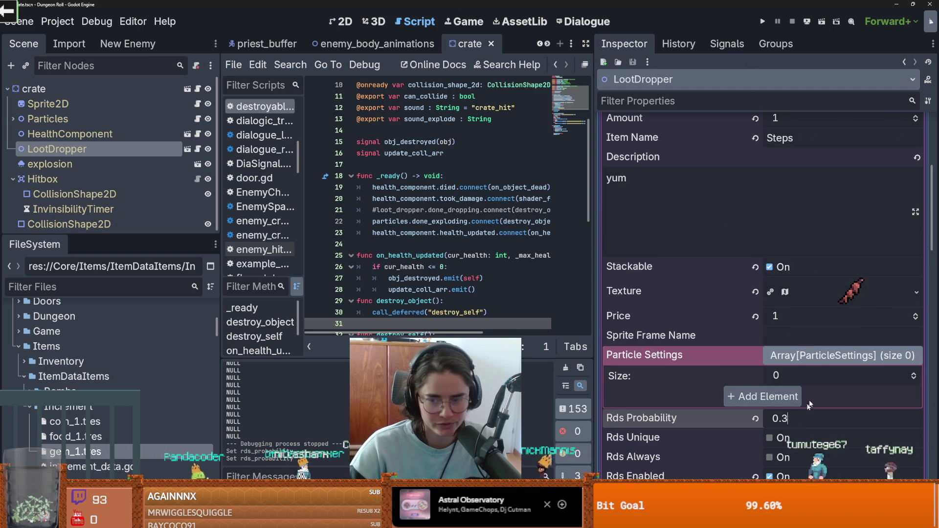
left_click(763, 21)
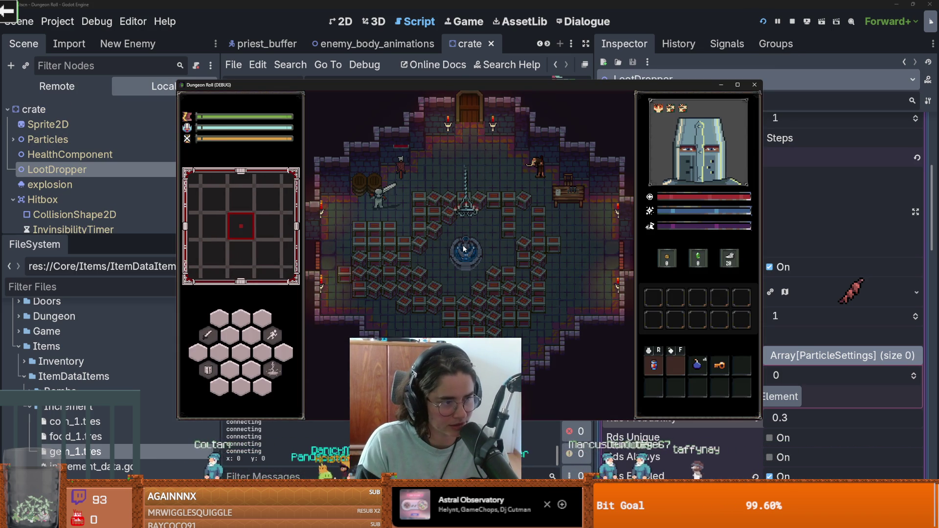
- Run on_destroy_crates in the in-game console to check the loot, then stop the game
key("grave")
key("BackSpace")
type("on_destroy_crates")
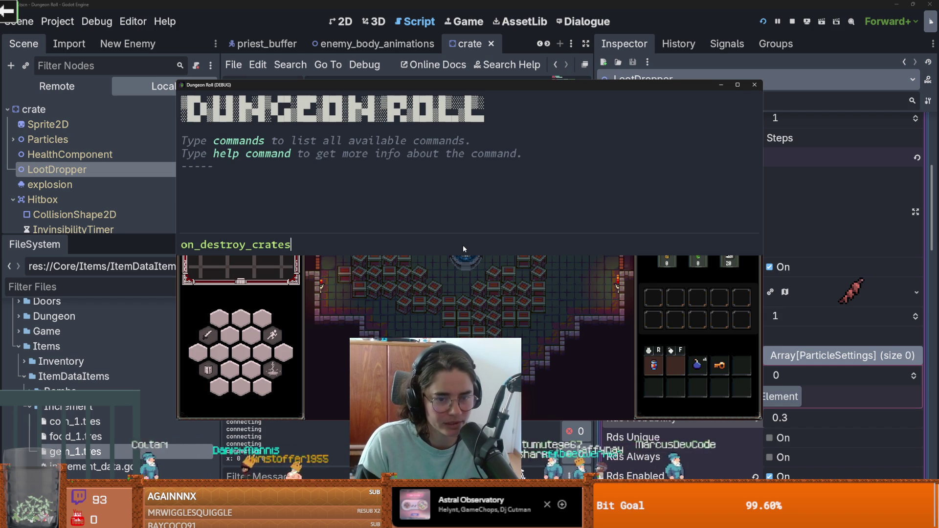
key("Return")
key("grave")
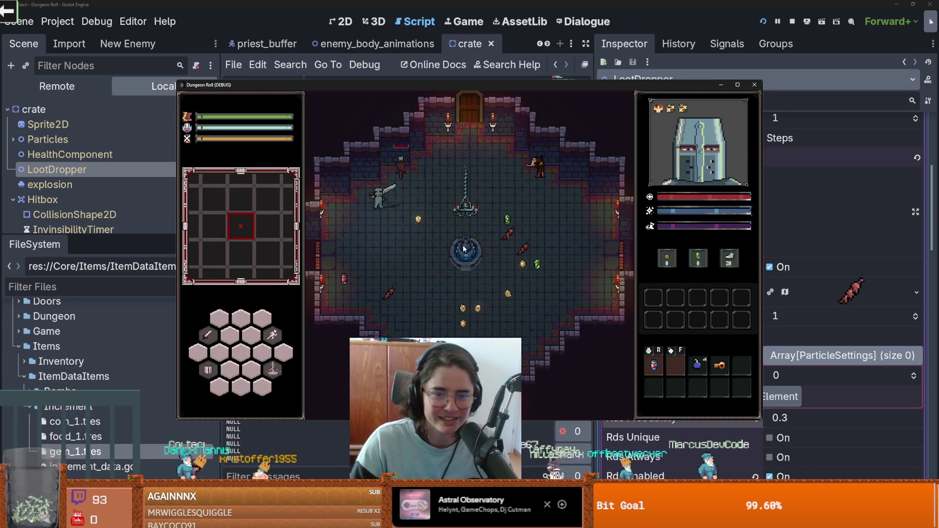
left_click(755, 86)
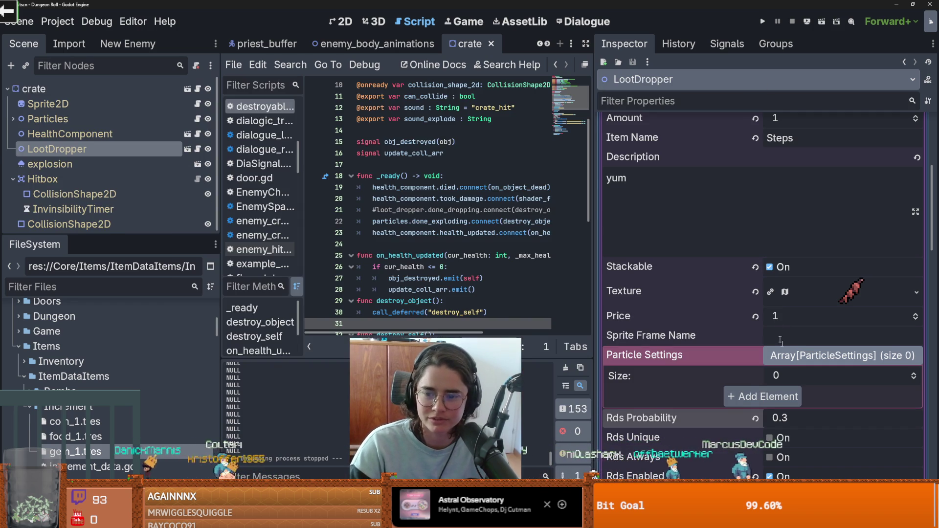
- Lower the food_1 entry's Rds Probability to 0.1
scroll(748, 312, "up", 2)
scroll(784, 363, "down", 2)
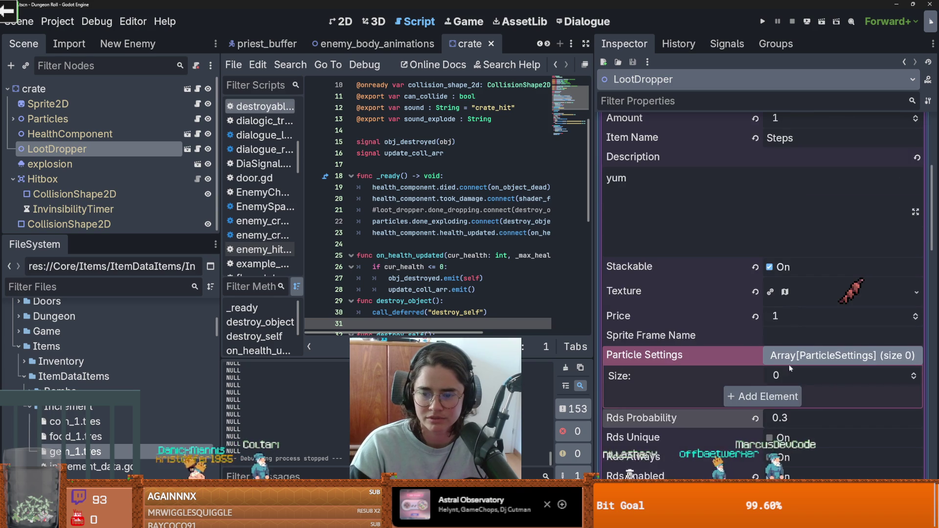
left_click(787, 419)
type("0.1")
key("Return")
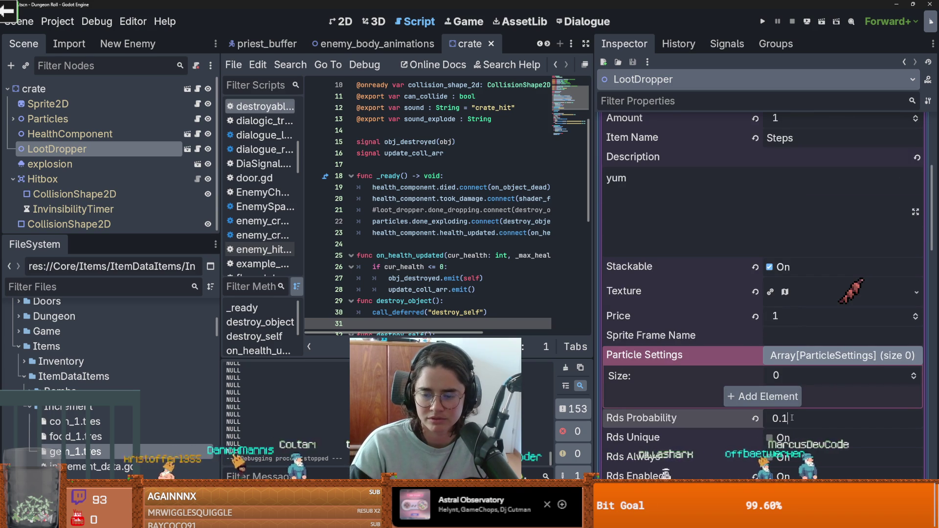
- Lower the gem_1 entry's Rds Probability to 0.09 and relaunch the game
scroll(735, 381, "up", 3)
left_click(839, 245)
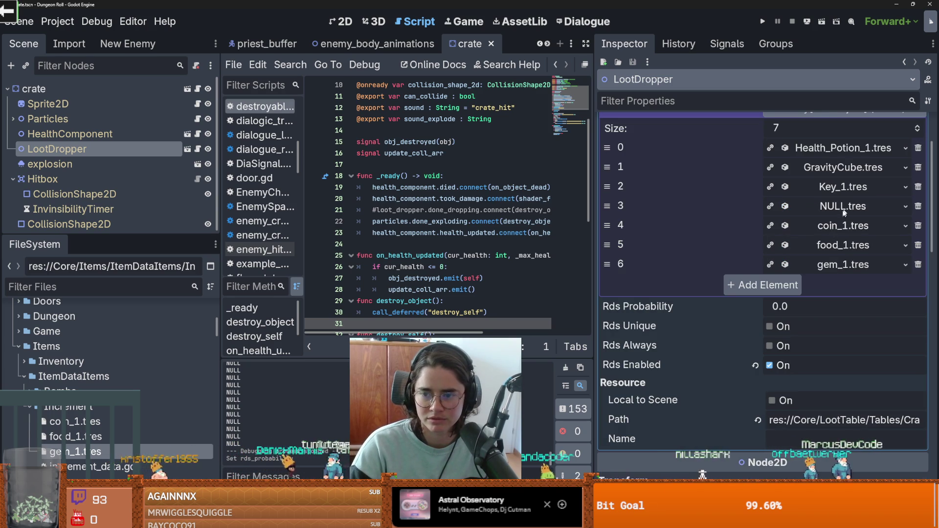
left_click(838, 260)
left_click(790, 432)
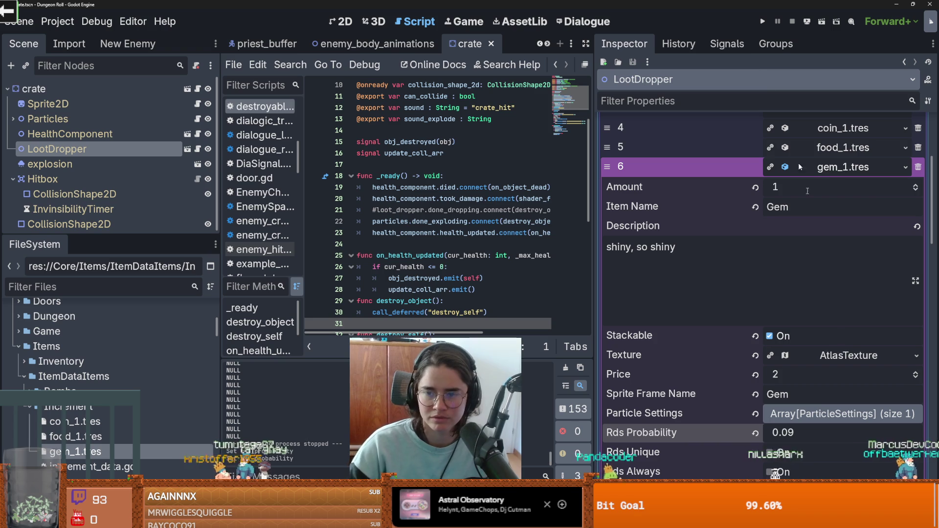
left_click(762, 20)
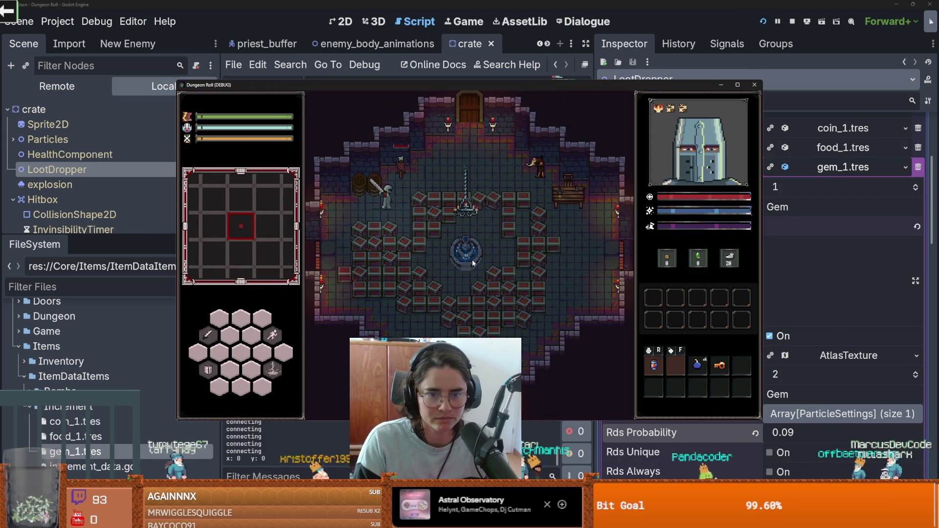
- Run destroy_crates in the in-game console to break every crate
key("grave")
type("destroy_crates")
key("Return")
key("grave")
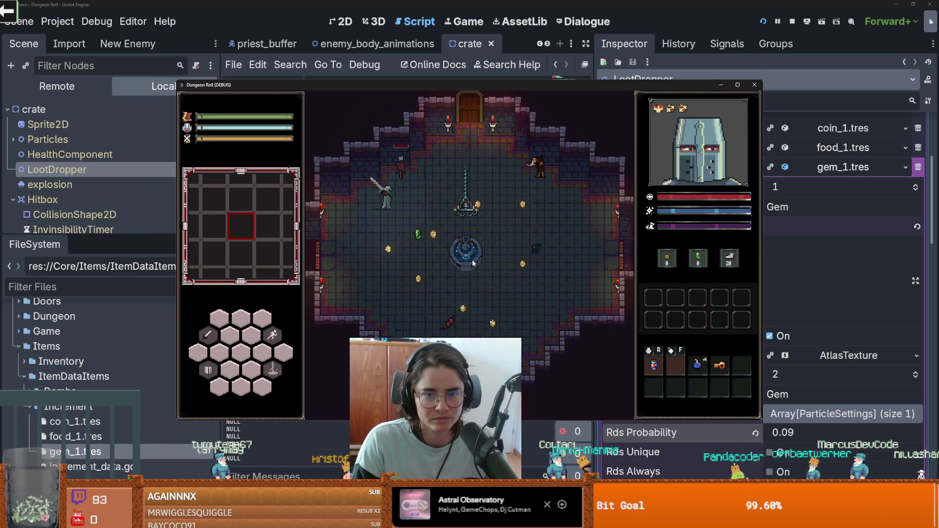
- Collect the dropped coins, gem and Gravity Cube, then stop the game and switch to GitHub Desktop
key("s")
key("d")
key("a")
key("s")
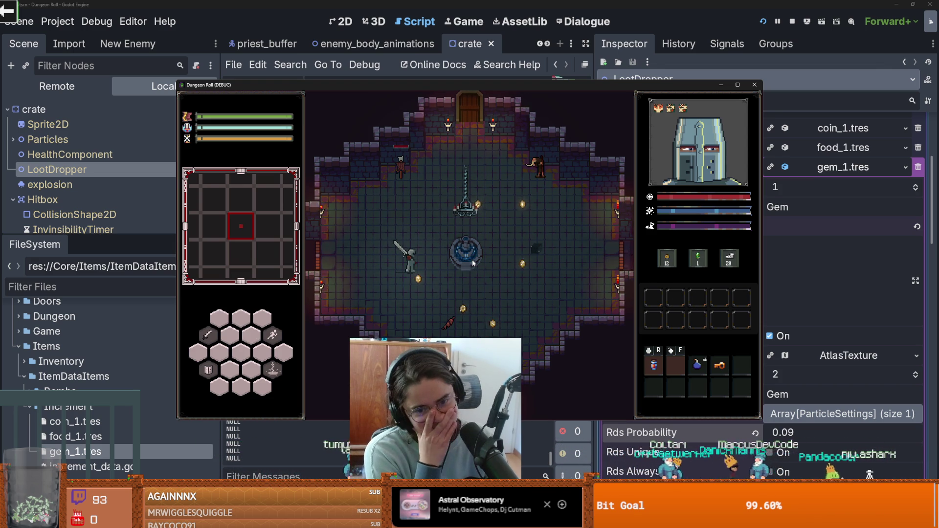
key("d")
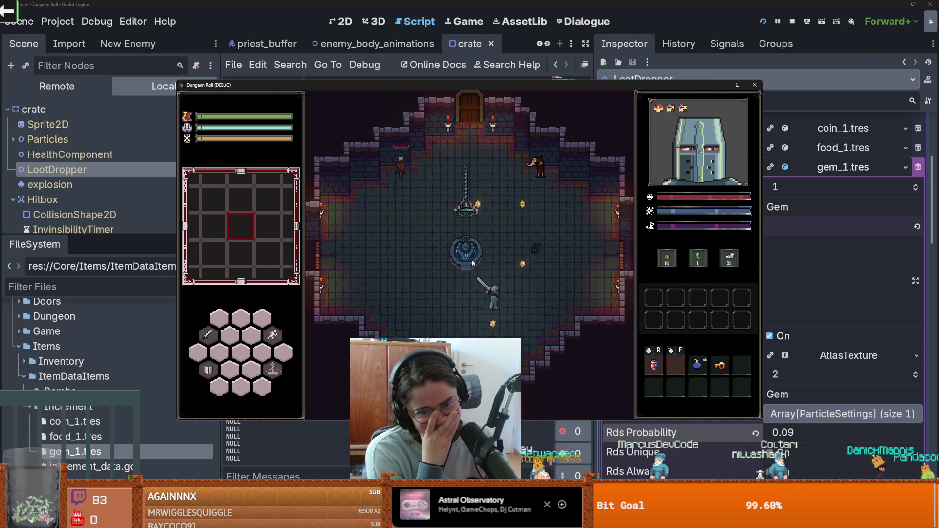
key("w+d")
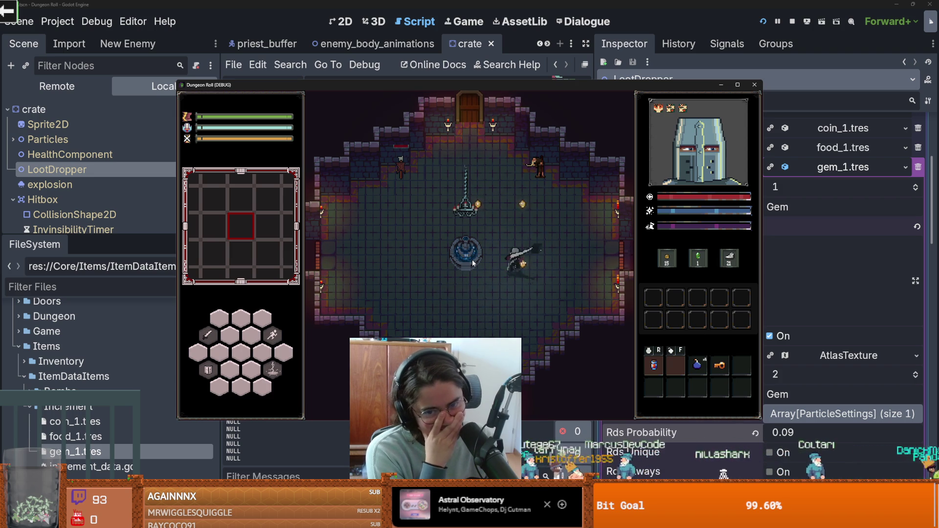
key("w+d")
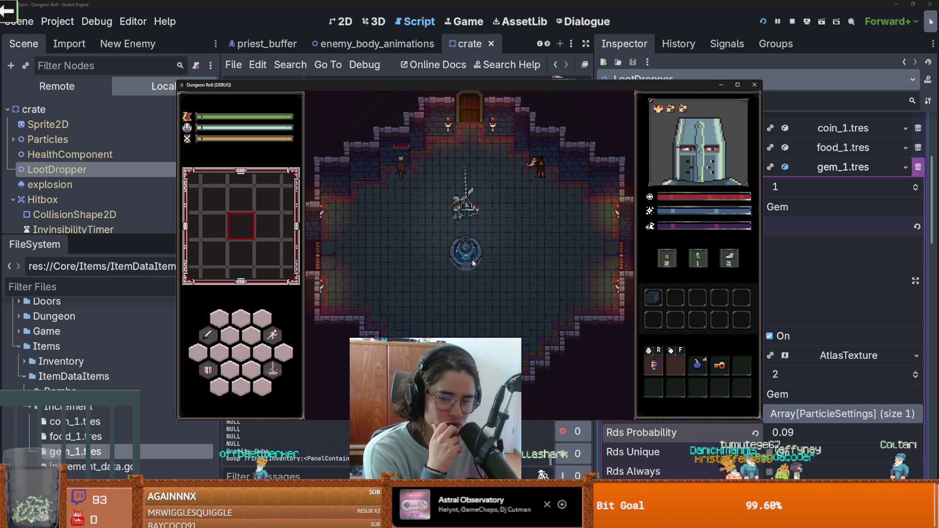
left_click(754, 85)
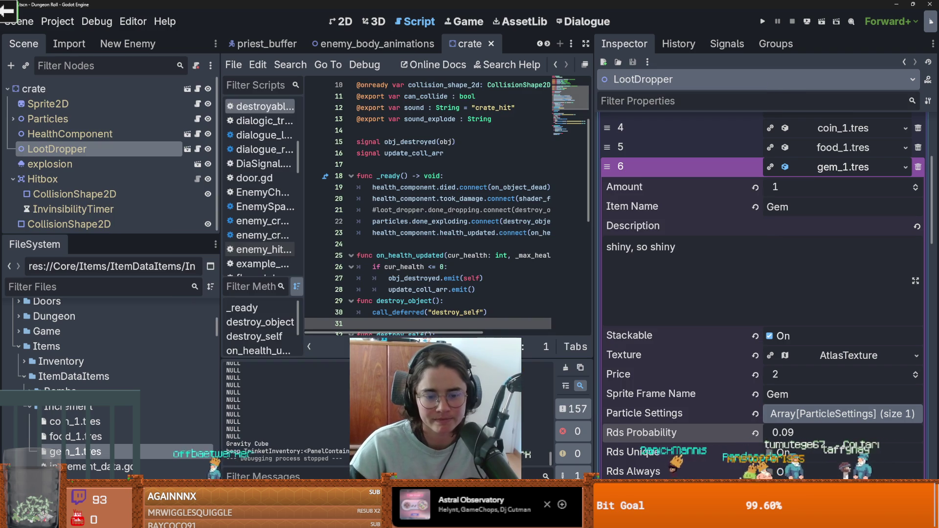
key("alt+Tab")
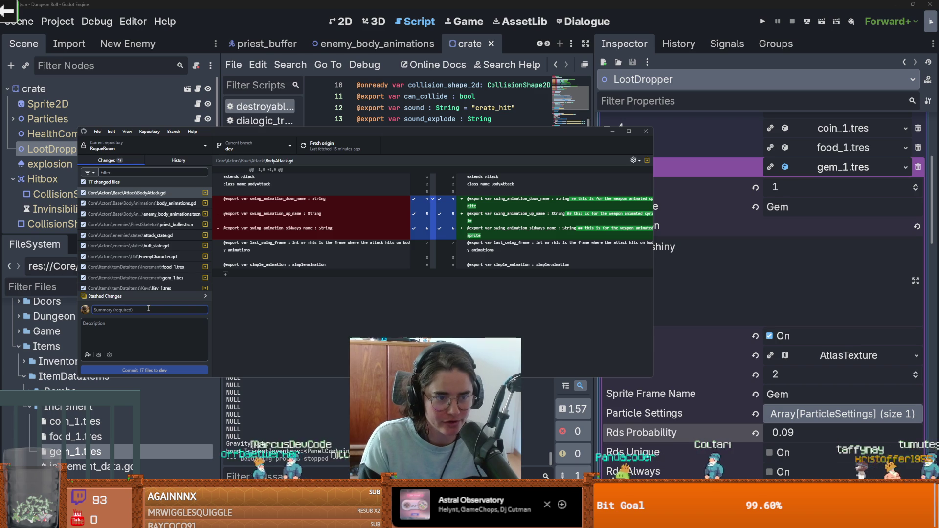
- Commit all 17 changes to dev as 'priest and crate loot table' and return to Godot
type("priest and crate loot table")
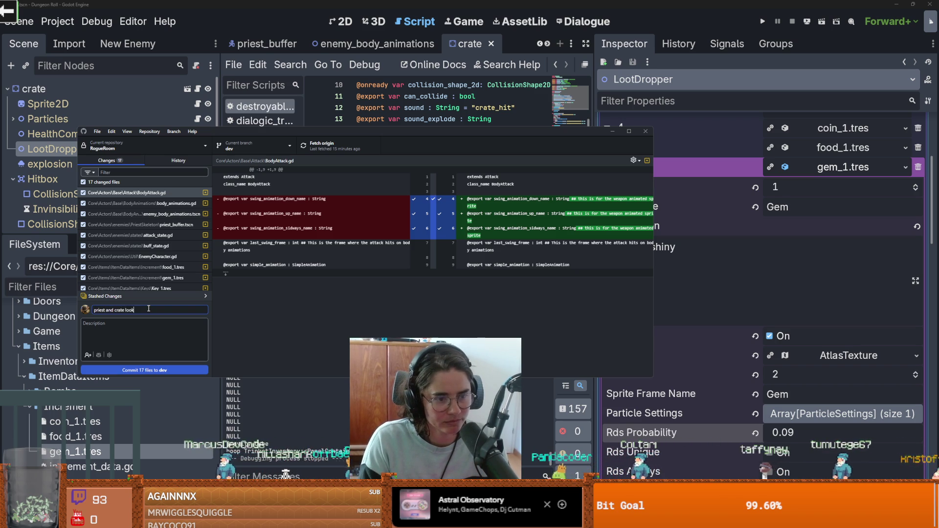
left_click(157, 370)
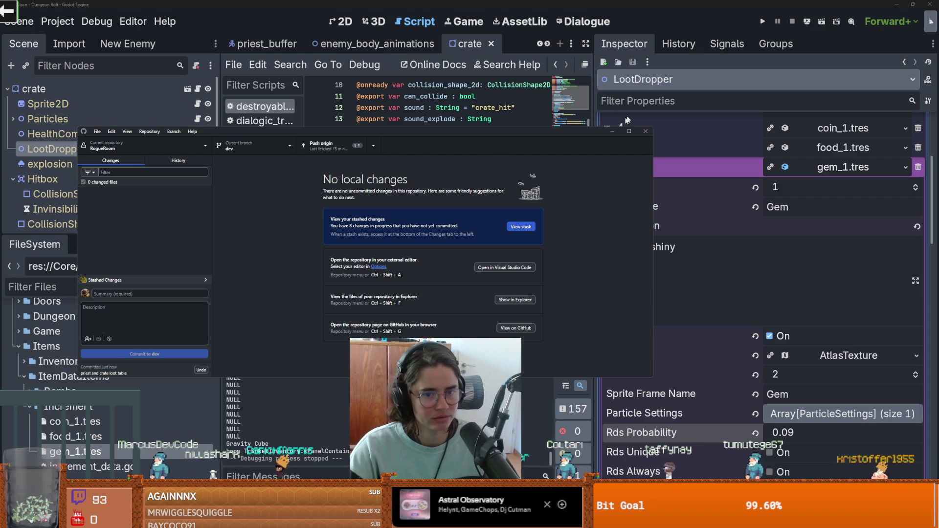
left_click(612, 131)
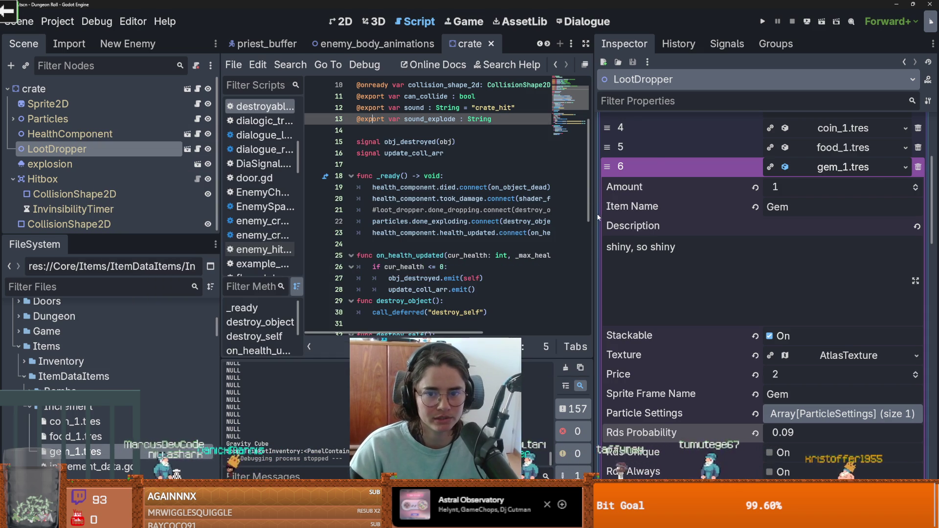
- Widen the script editor and bring up the scene-tab context menu
left_click_drag(593, 216, 783, 216)
scroll(538, 221, "down", 8)
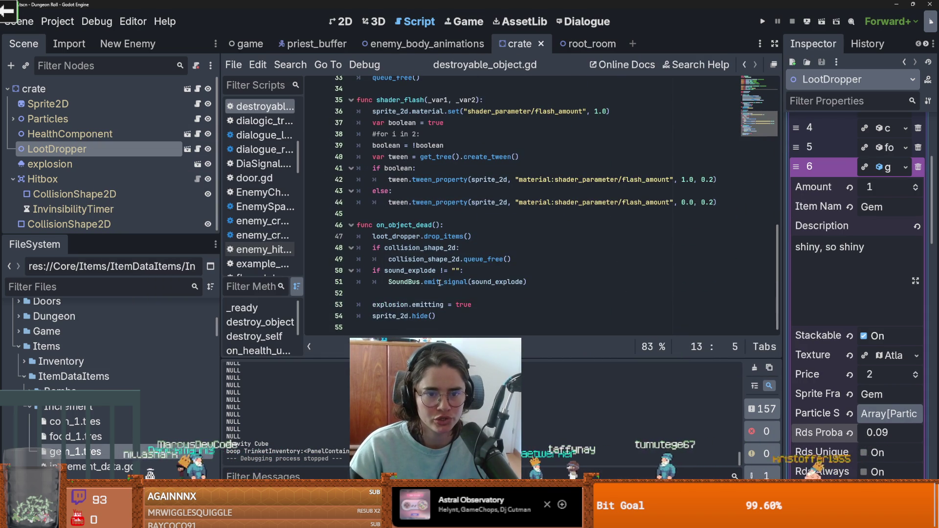
right_click(379, 48)
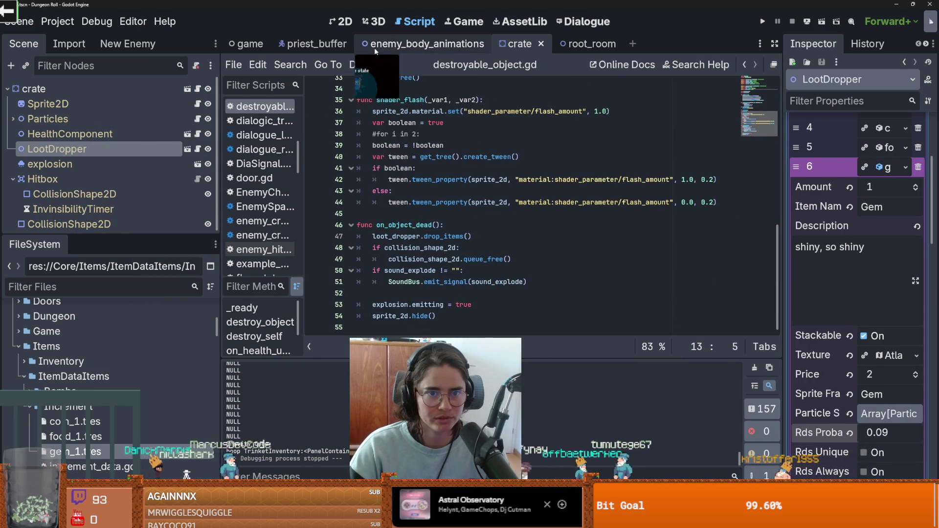
- Close all scene tabs and switch over to the Twitch clip in Firefox
left_click(406, 229)
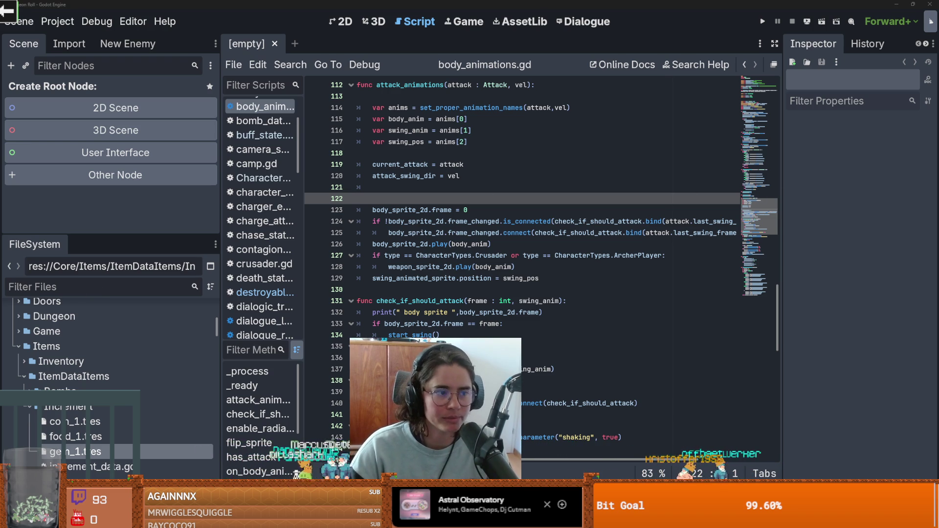
key("alt+Tab")
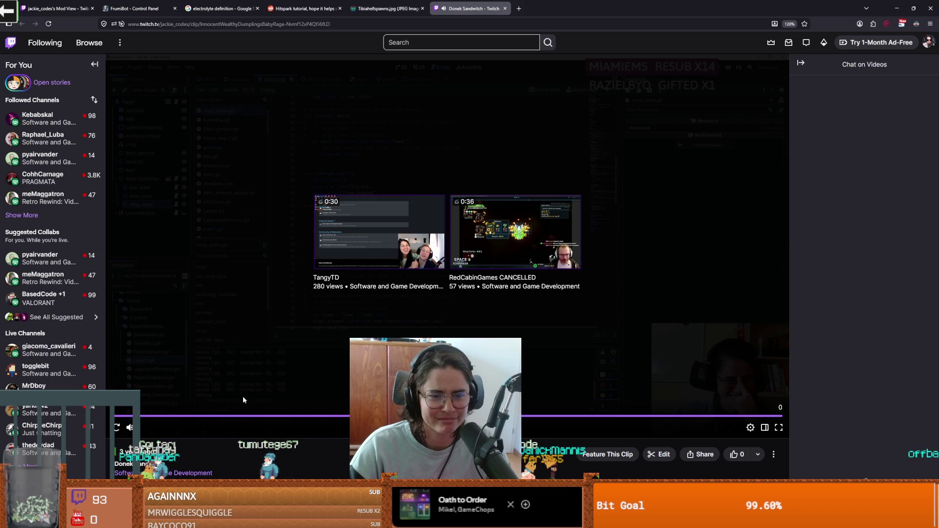
- Replay the Twitch clip from the start, pause it, and look over the page
left_click(117, 428)
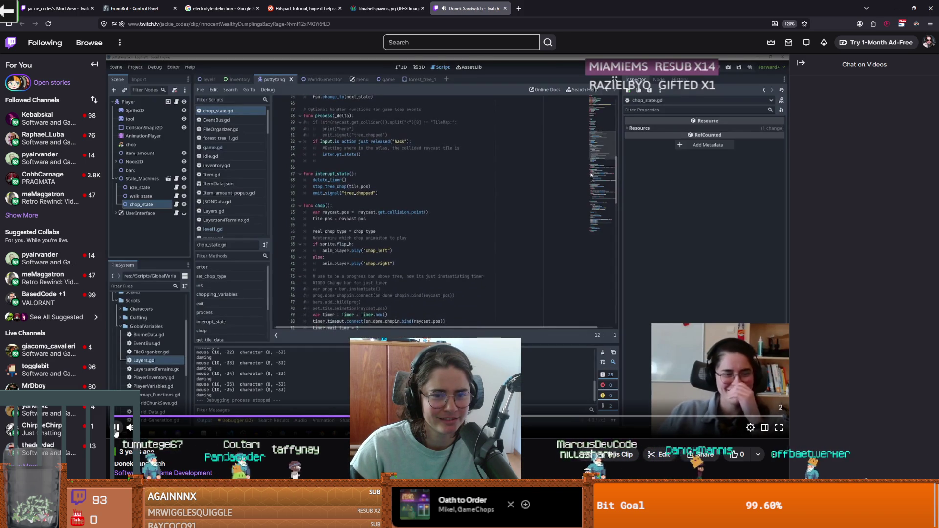
left_click(117, 428)
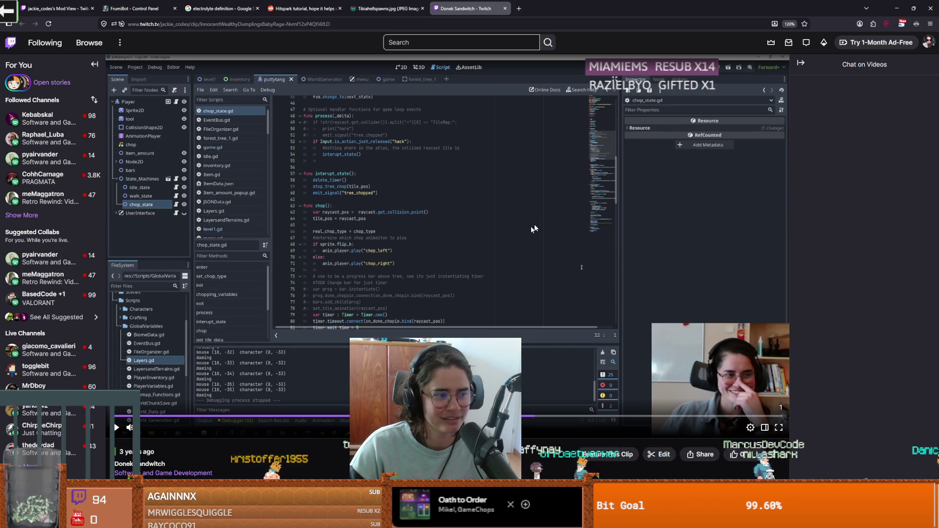
scroll(409, 248, "down", 3)
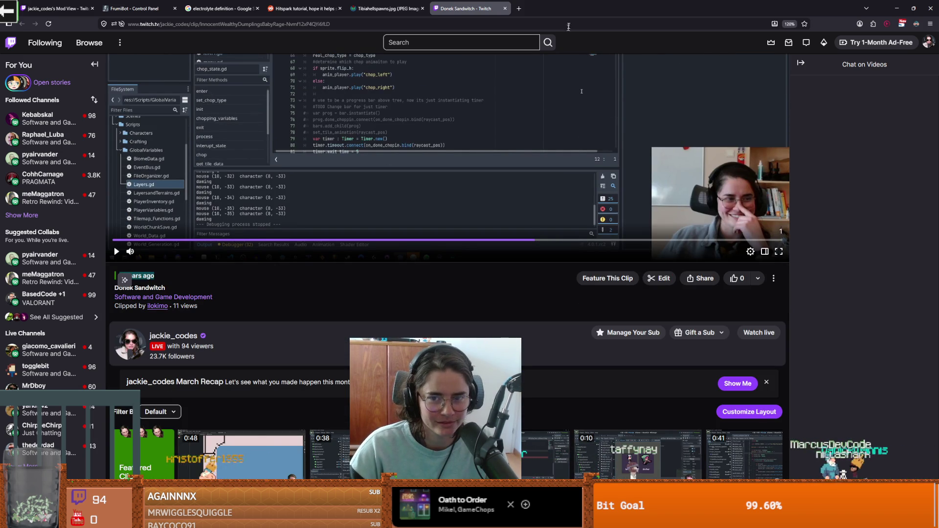
scroll(403, 159, "up", 3)
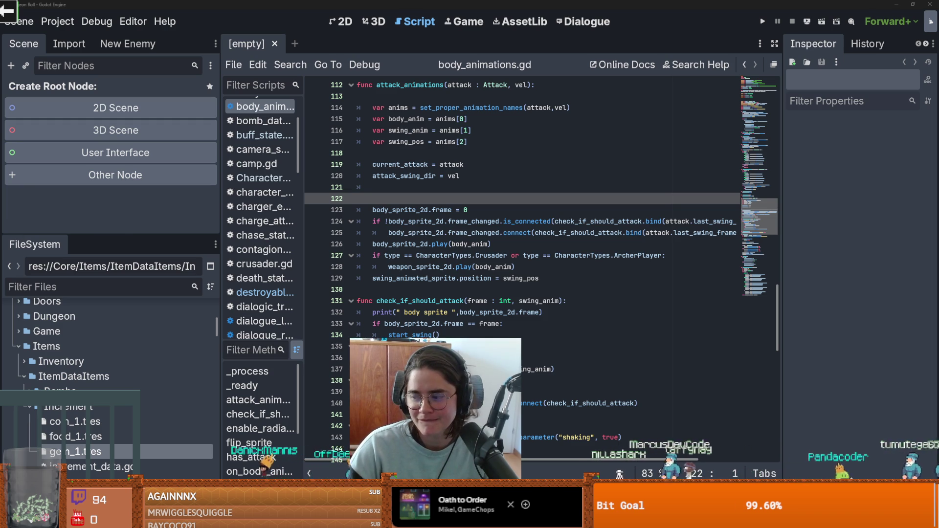
- Delete the debug print on line 132 of check_if_should_attack
left_click(619, 328)
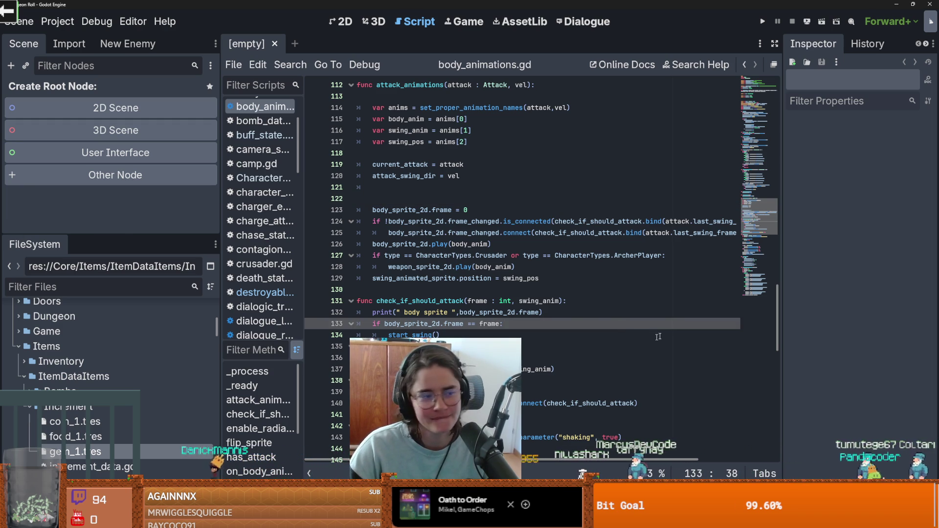
scroll(450, 292, "down", 2)
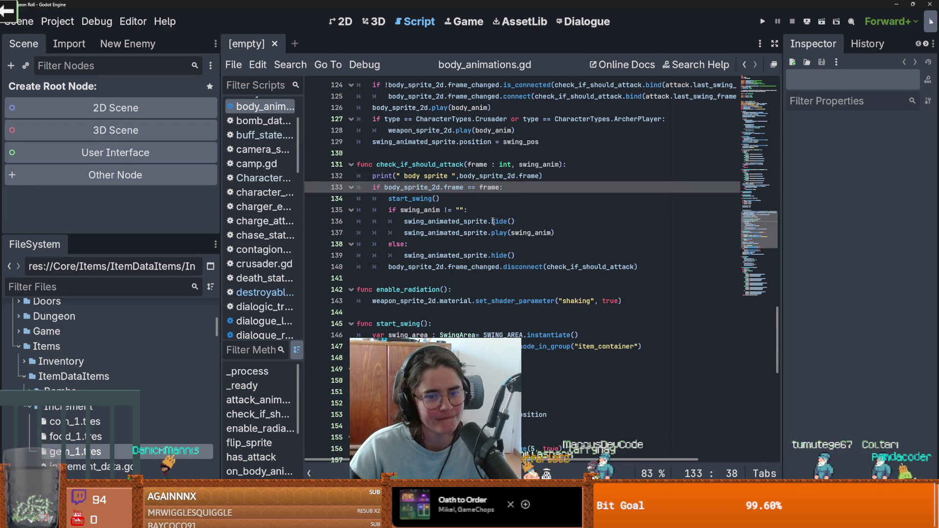
left_click_drag(543, 176, 356, 176)
key("BackSpace")
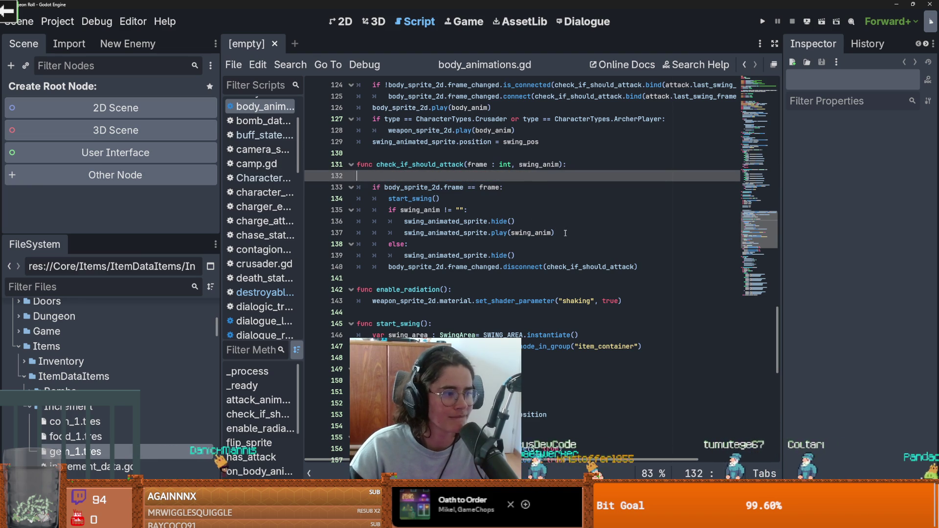
left_click(491, 221)
scroll(508, 252, "up", 2)
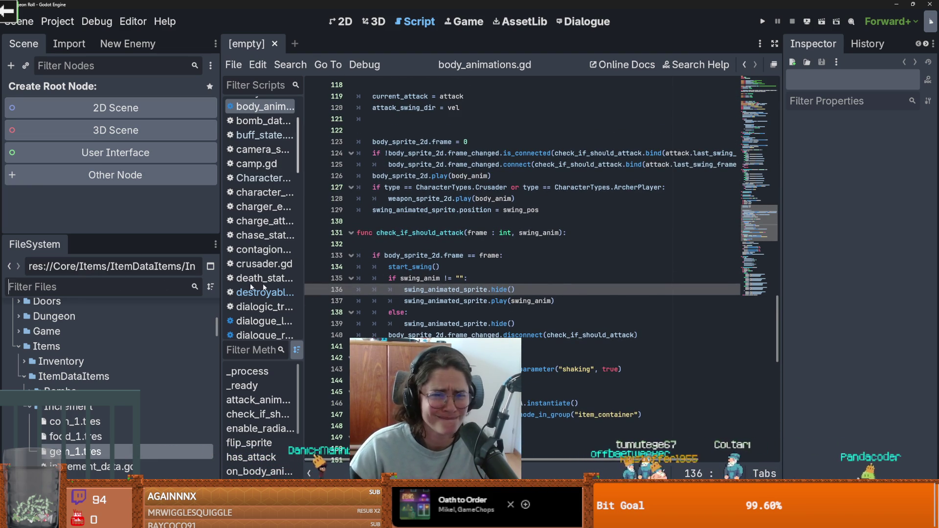
- Filter FileSystem for 'item_pic' and open item_pickup.tscn with its script
type("item_pic")
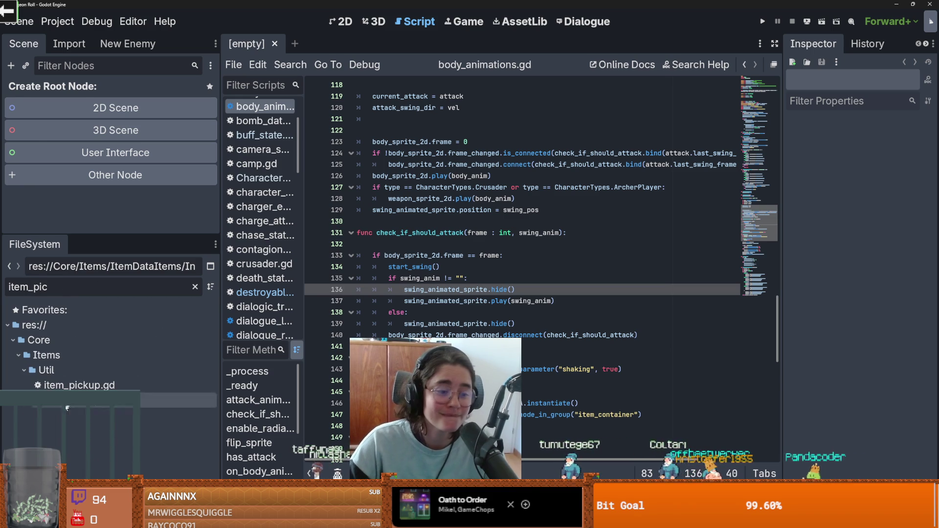
double_click(66, 401)
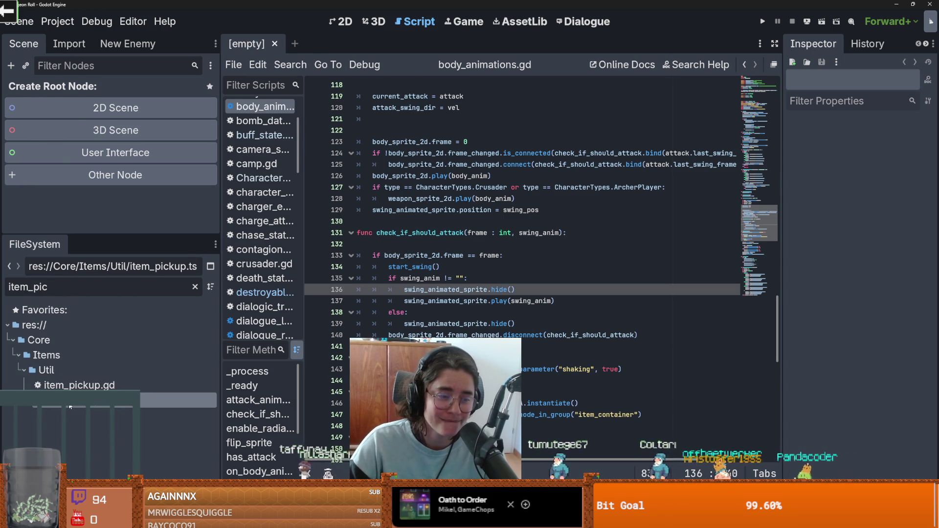
scroll(464, 223, "up", 7)
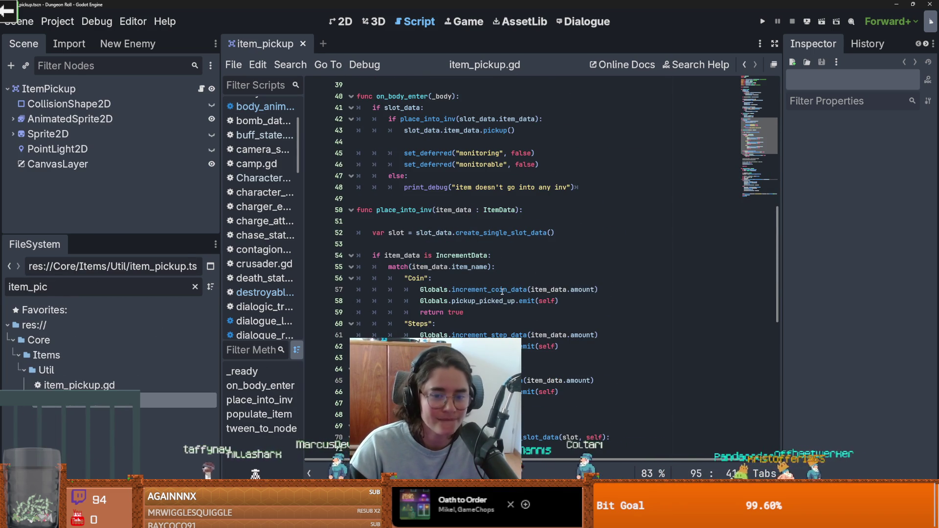
scroll(497, 304, "down", 1)
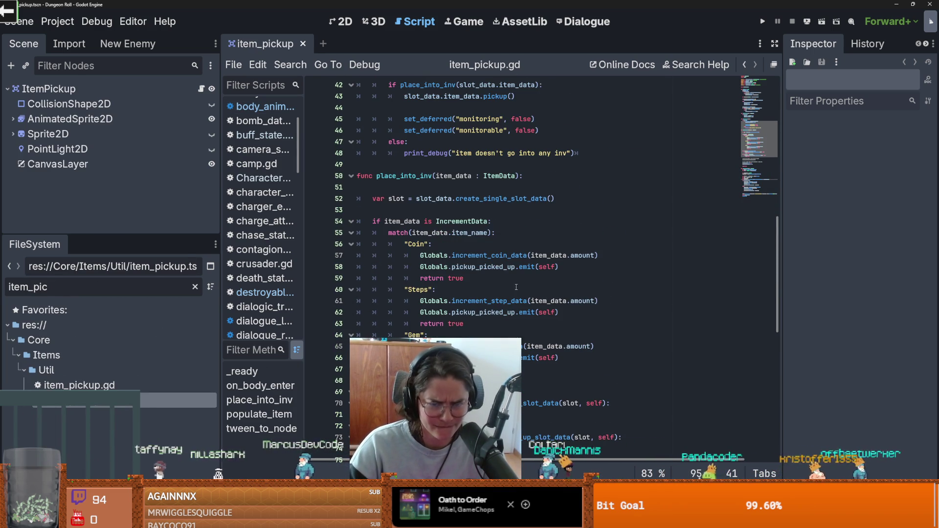
scroll(516, 288, "down", 7)
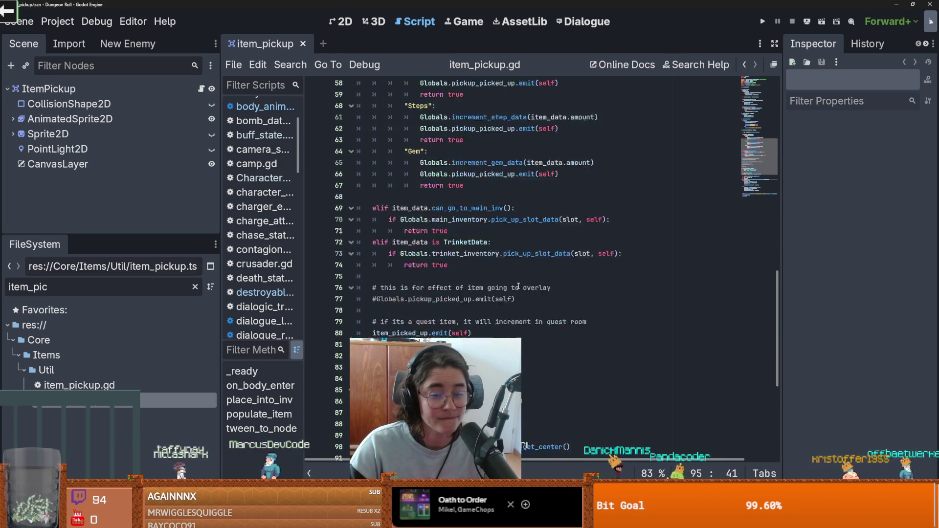
scroll(519, 286, "up", 3)
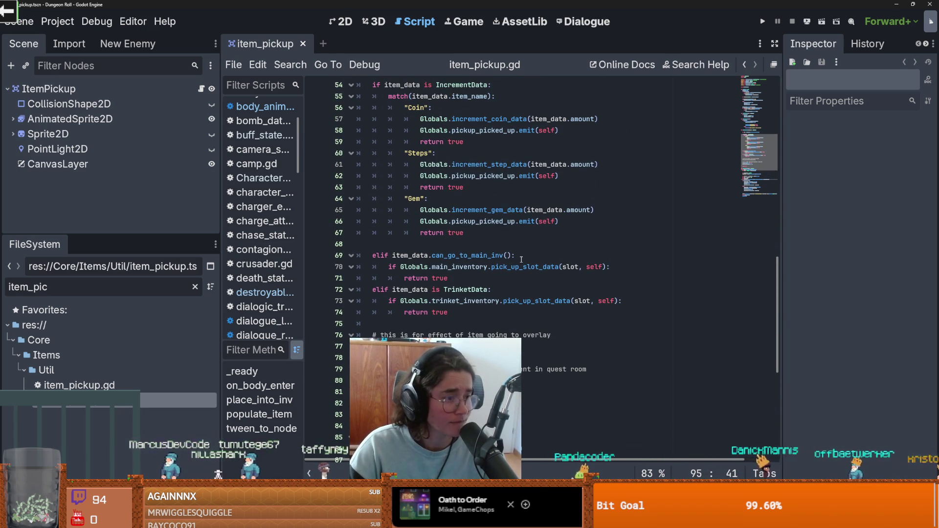
mouse_move(522, 264)
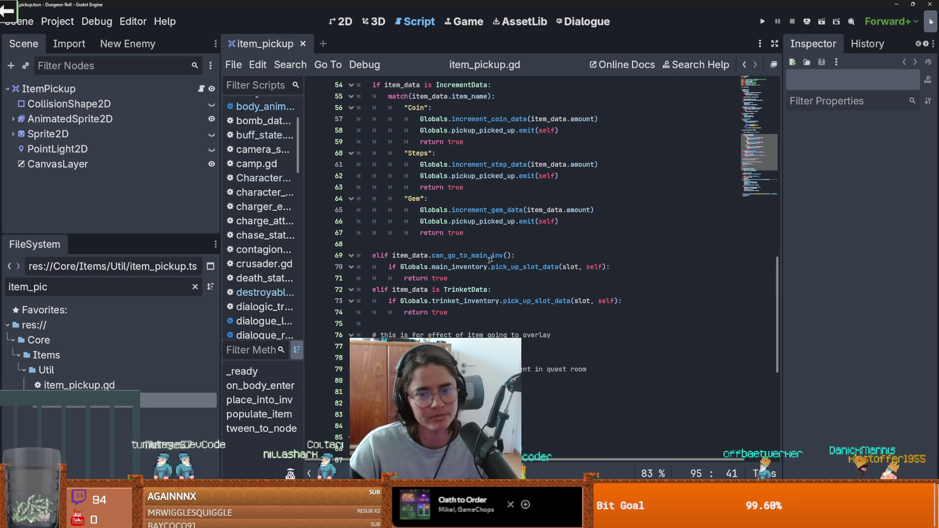
double_click(542, 221)
scroll(508, 285, "down", 8)
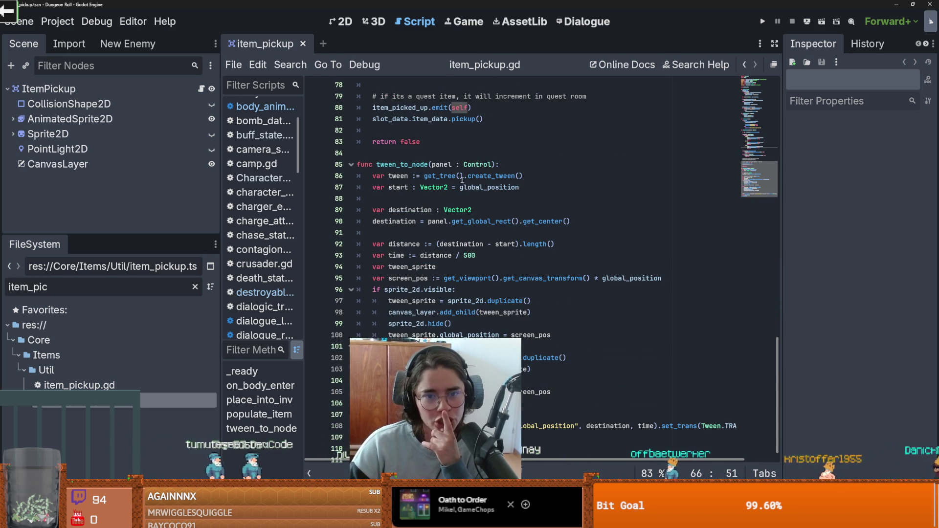
double_click(442, 165)
mouse_move(496, 240)
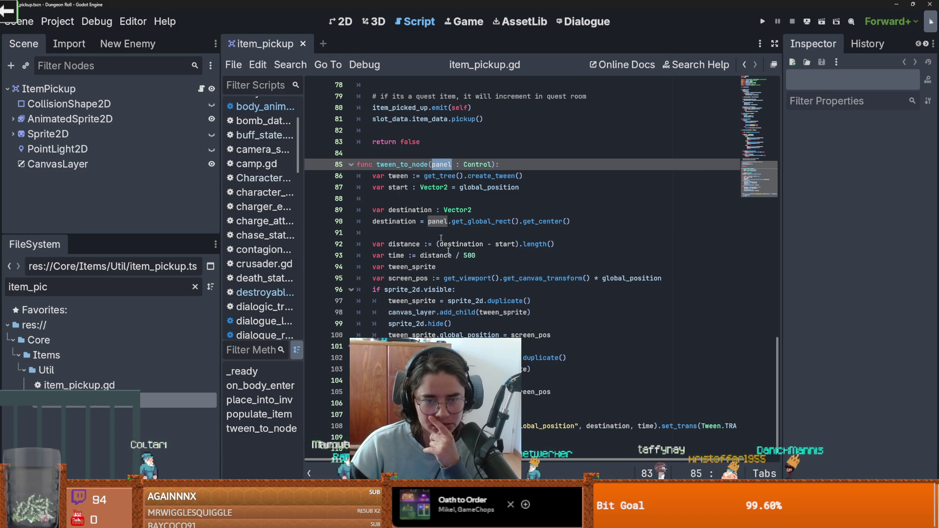
scroll(426, 215, "up", 6)
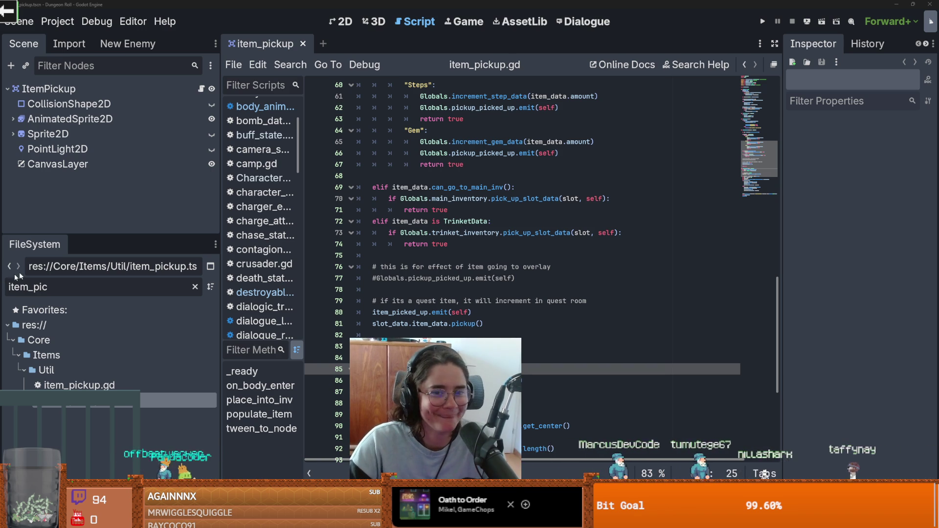
scroll(516, 313, "down", 2)
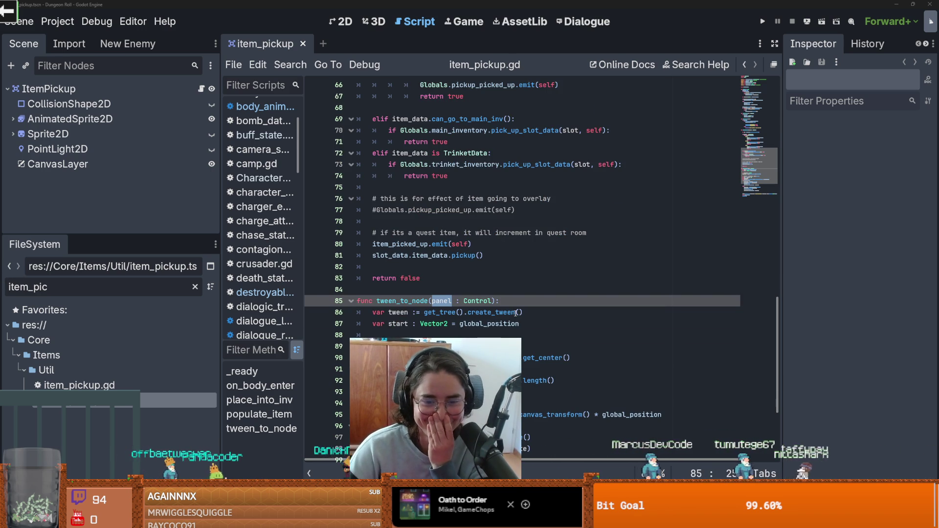
scroll(516, 317, "down", 2)
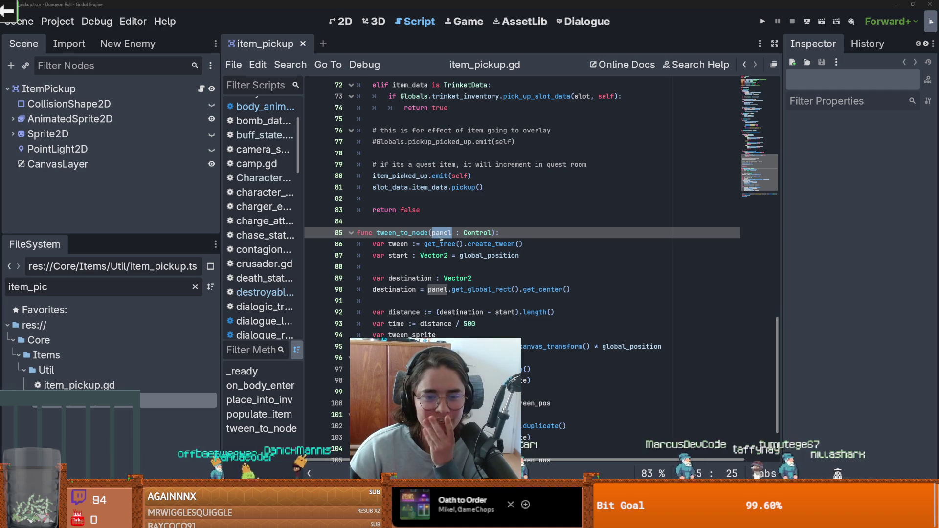
left_click_drag(489, 237, 436, 236)
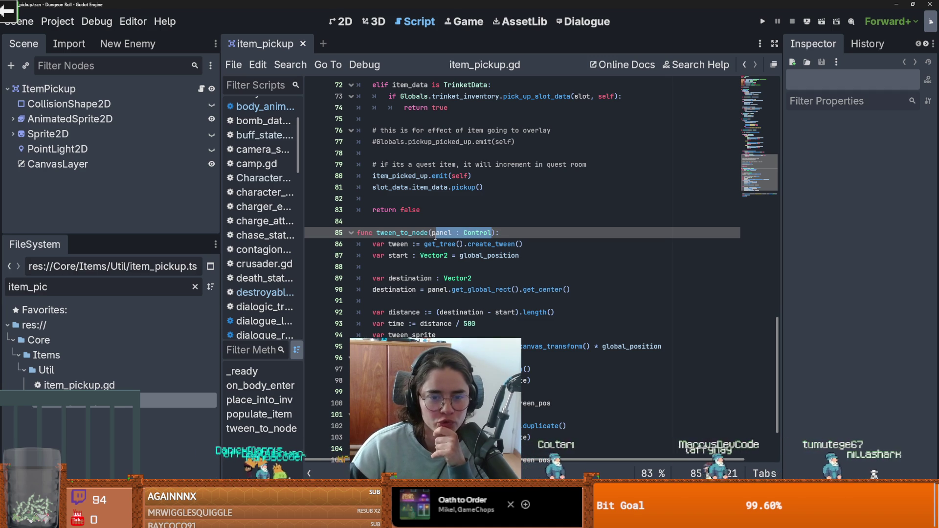
scroll(459, 232, "up", 7)
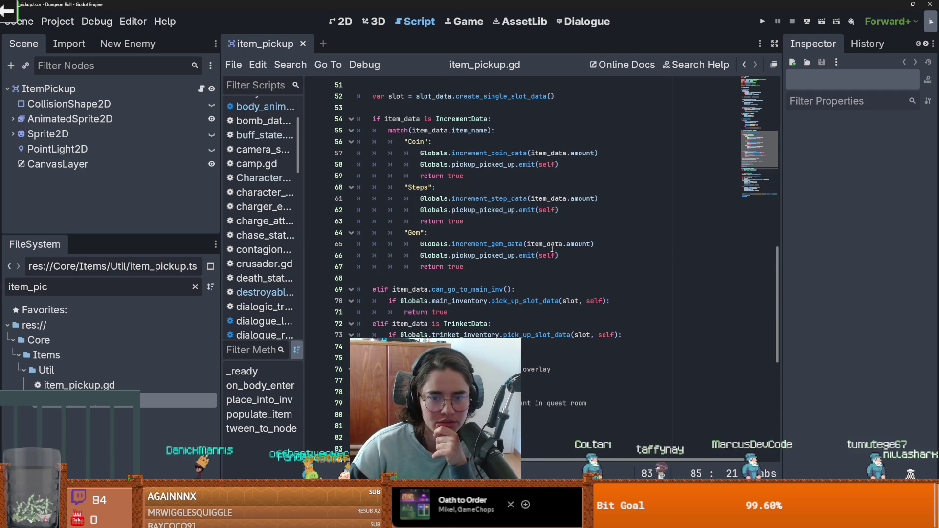
double_click(548, 255)
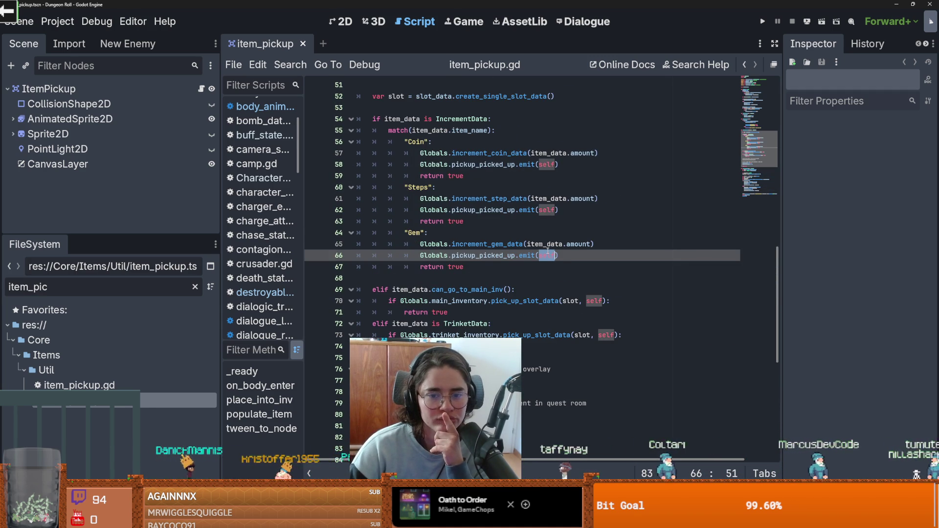
scroll(546, 257, "down", 7)
double_click(398, 255)
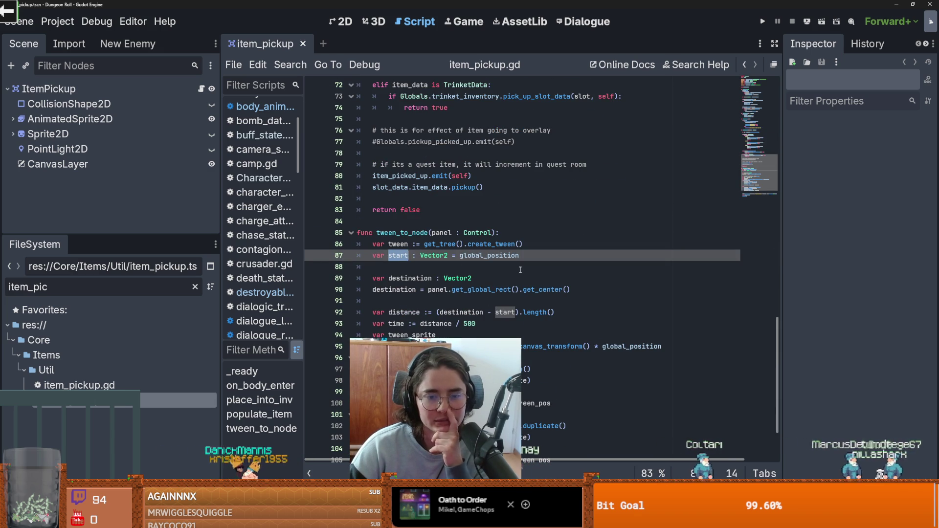
scroll(409, 270, "down", 2)
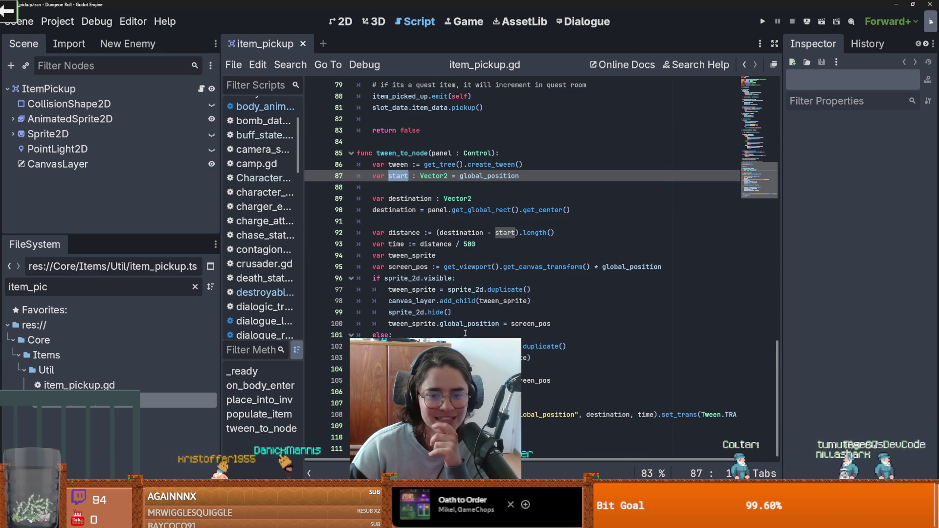
double_click(531, 324)
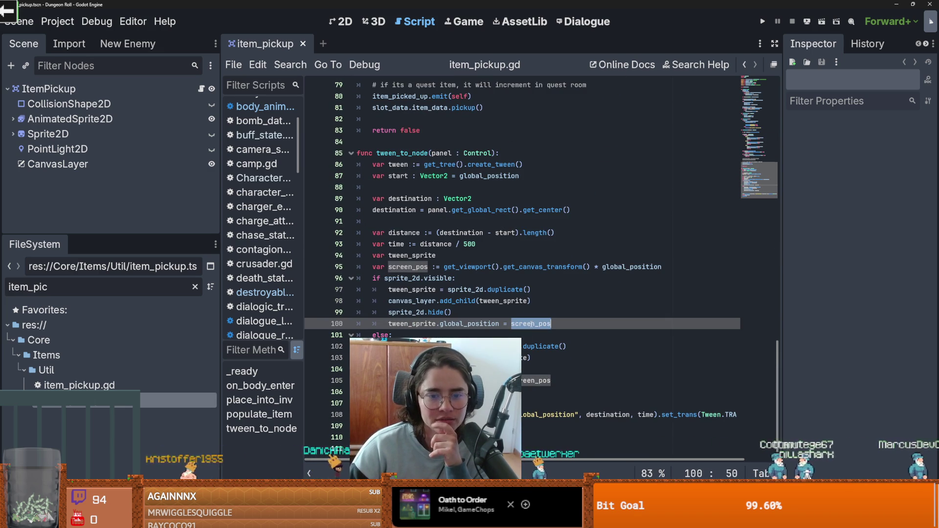
left_click(463, 317)
scroll(490, 264, "up", 3)
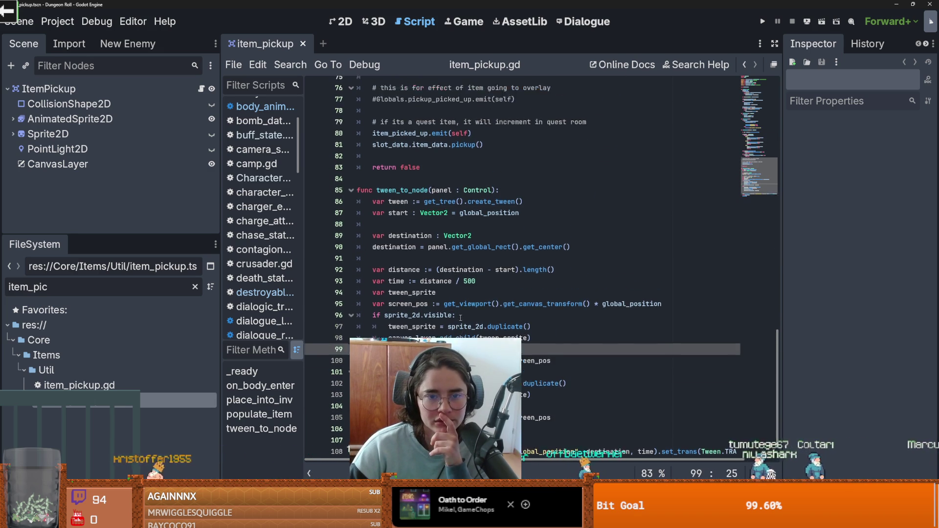
left_click(495, 257)
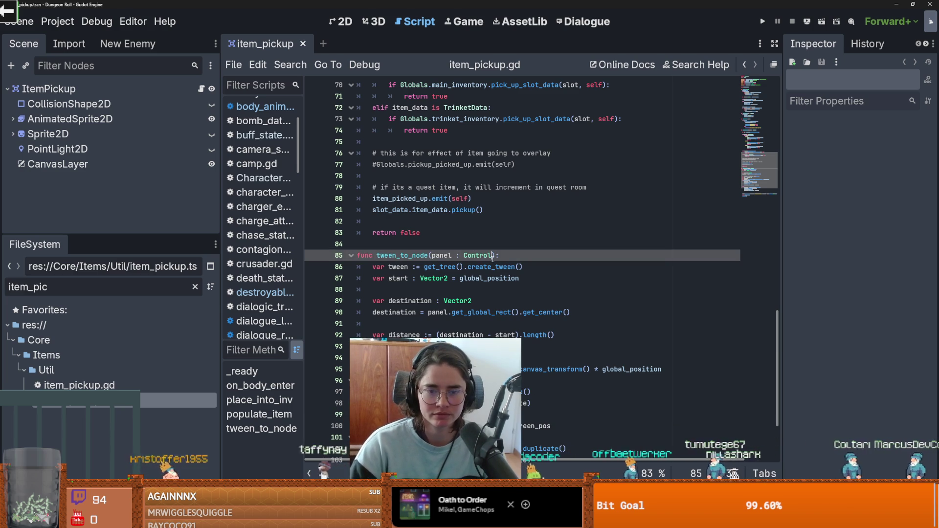
mouse_move(492, 258)
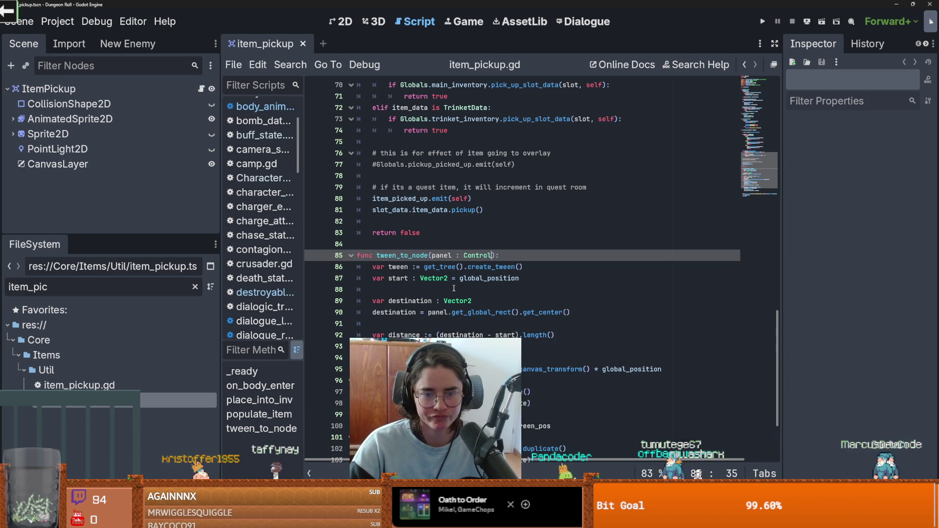
scroll(454, 289, "up", 1)
scroll(473, 300, "down", 2)
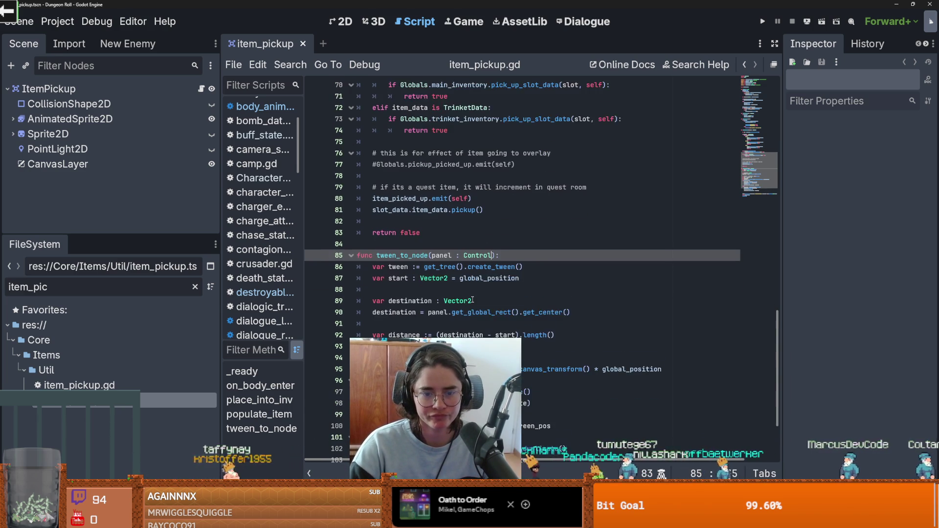
left_click(538, 380)
- Add an 'if panel is ItemPickup:' branch before the screen_pos line in tween_to_node
key("Return")
type("twe")
key("Return")
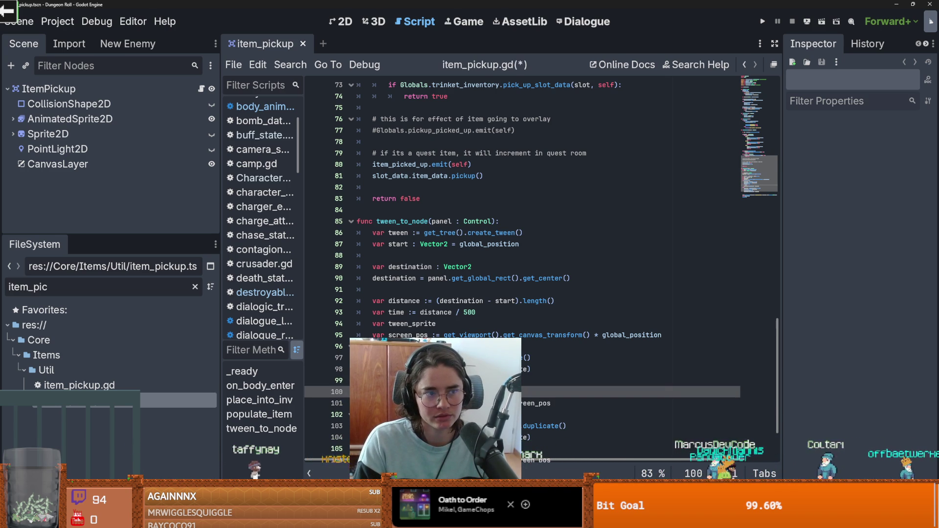
type("I")
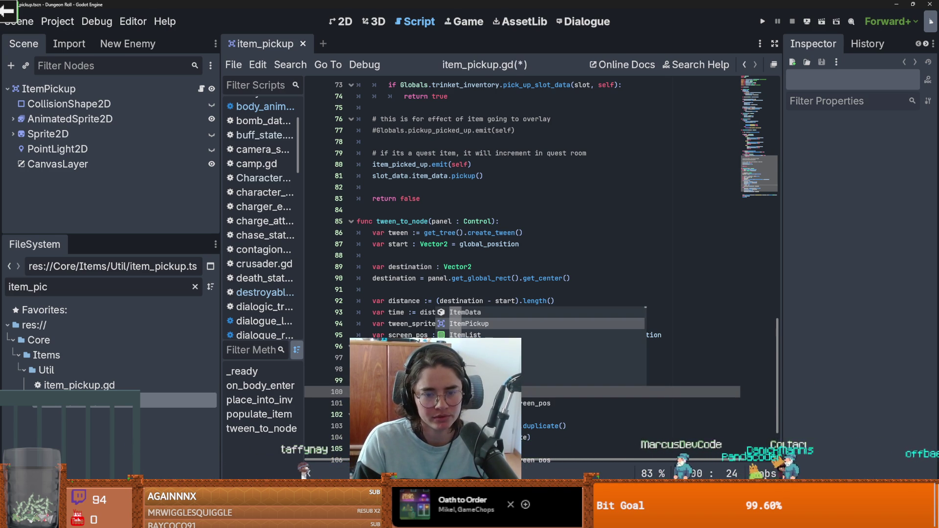
key("Return")
key("Return")
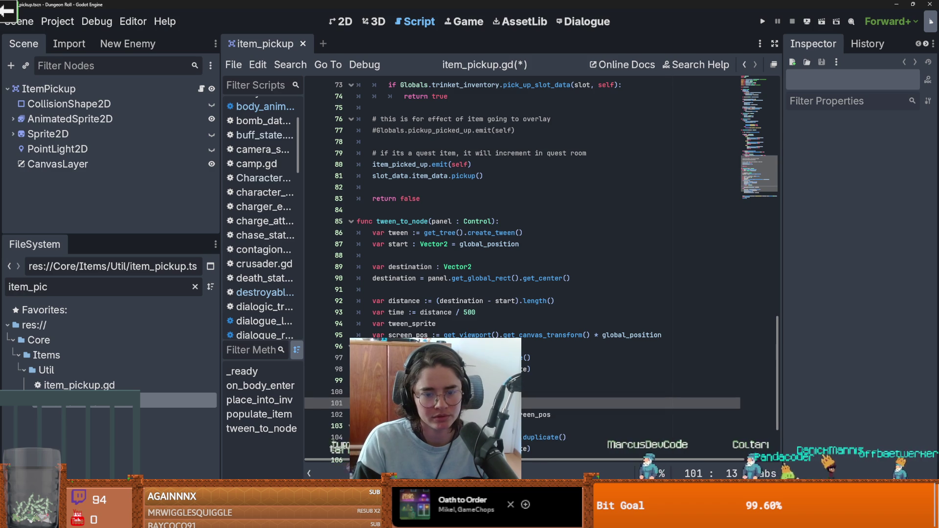
key("Return")
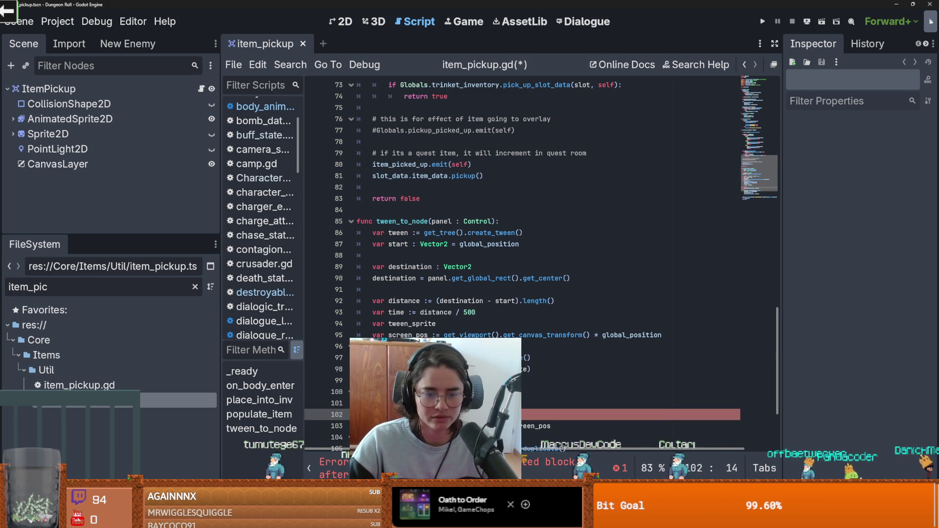
- Remove the ': Control' type hint from tween_to_node's panel parameter and save the script
scroll(367, 330, "down", 2)
left_click_drag(424, 335, 367, 330)
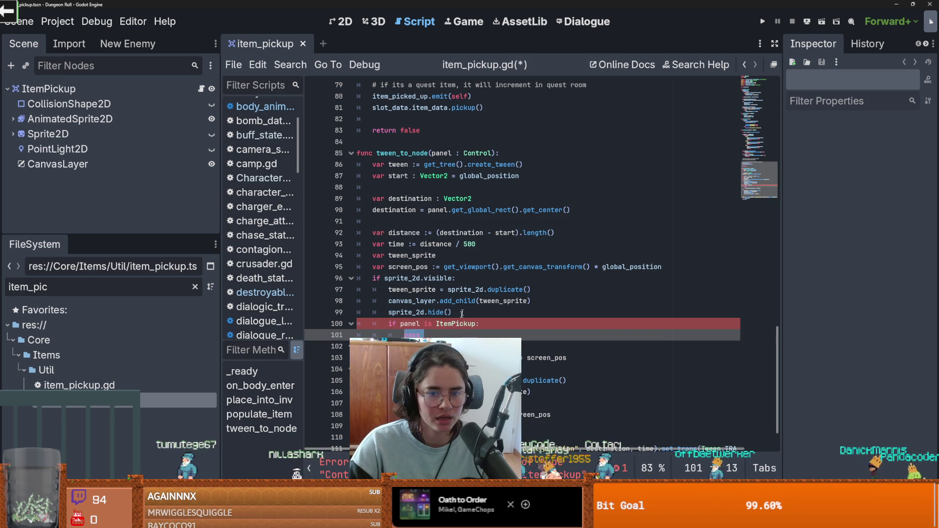
scroll(463, 312, "up", 2)
double_click(474, 221)
key("BackSpace")
key("BackSpace")
key("BackSpace")
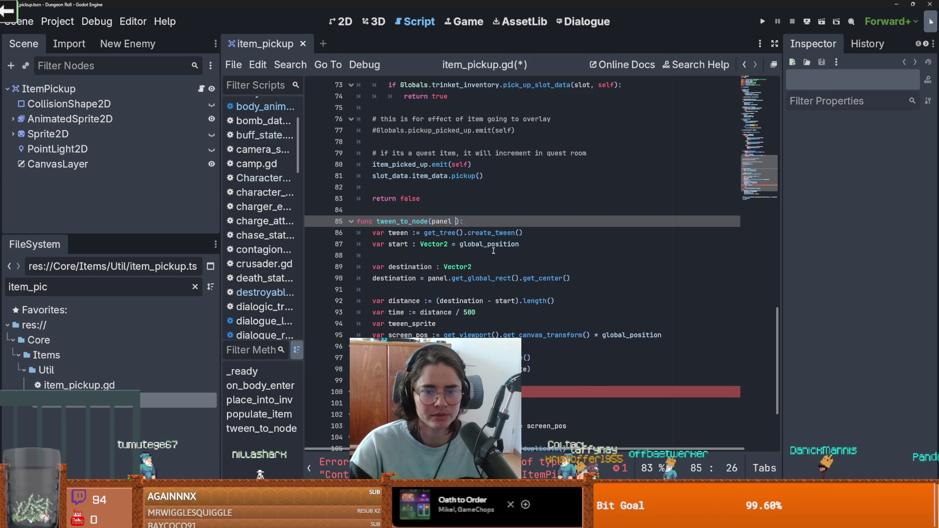
key("F5")
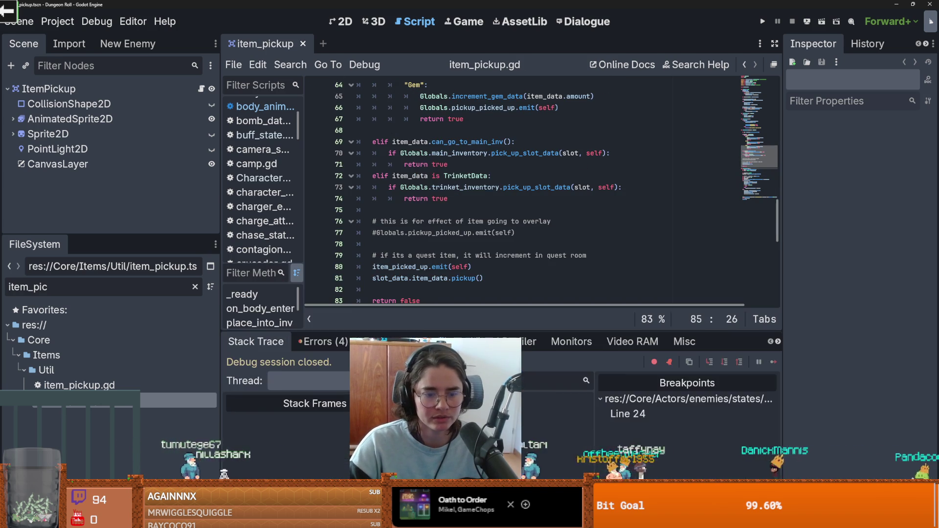
- Show the four debugger errors, enlarge the script editor, and delete the stray space after panel
left_click(331, 342)
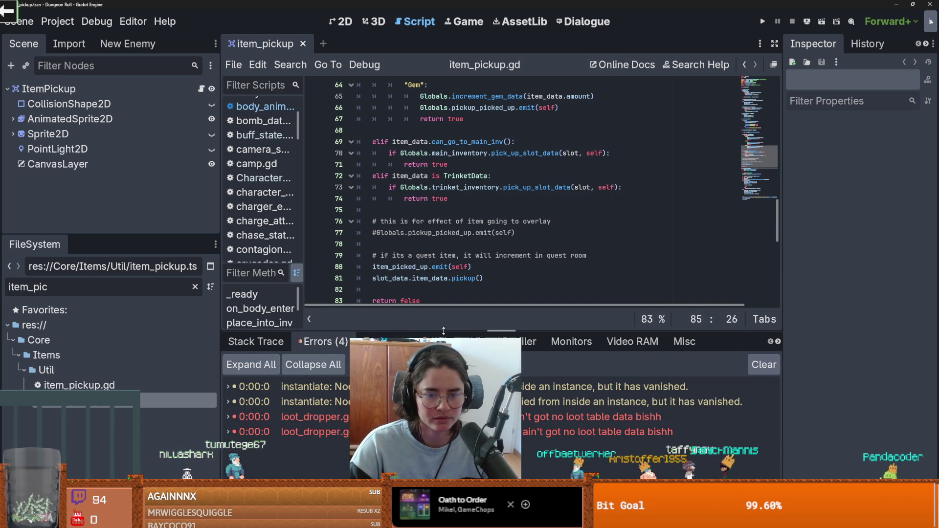
left_click_drag(442, 333, 443, 374)
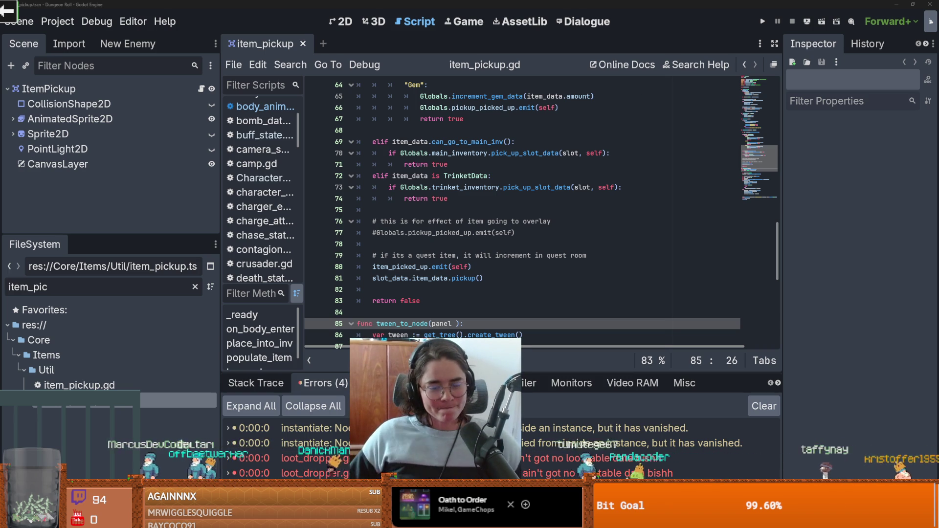
scroll(475, 311, "down", 2)
key("BackSpace")
scroll(455, 255, "down", 4)
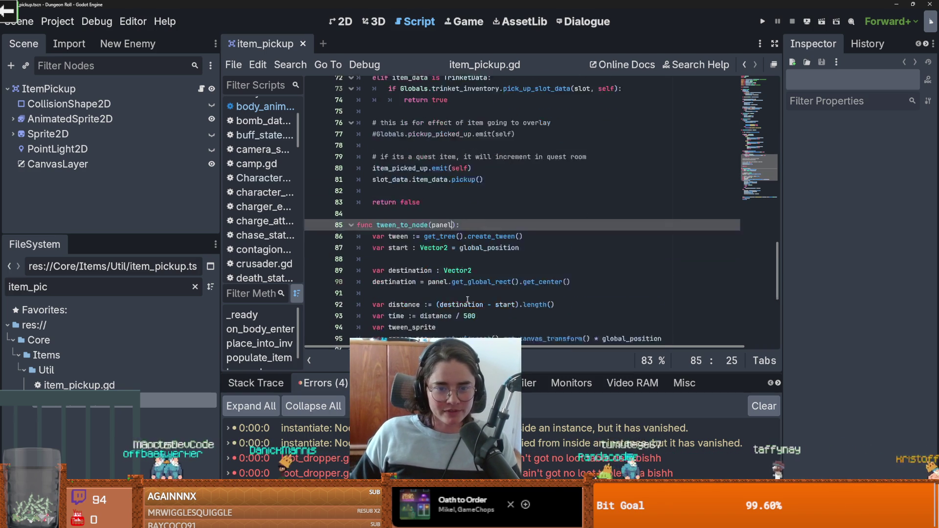
- Replace the pass placeholder on line 101 with a copied tween_sprite.global_position
double_click(455, 290)
key("Down")
key("Down")
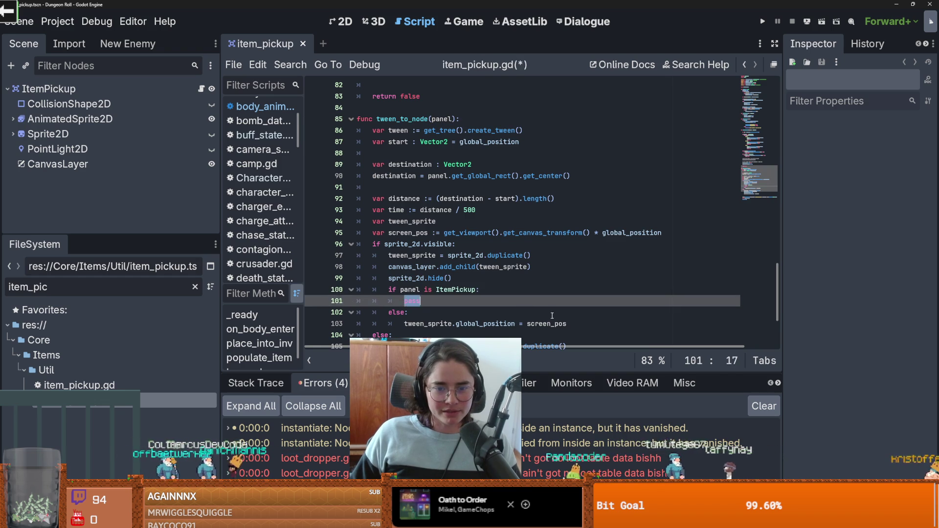
left_click_drag(515, 324, 398, 323)
key("ctrl+c")
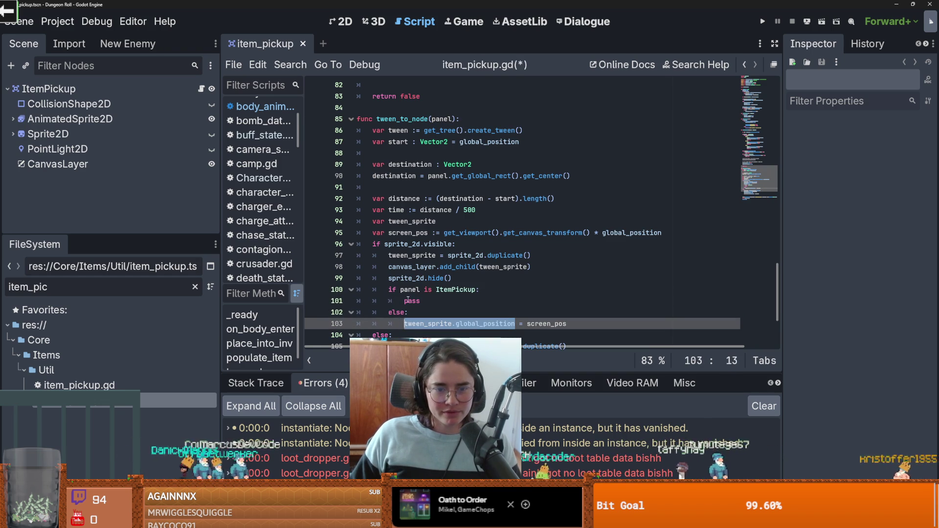
double_click(412, 301)
key("ctrl+v")
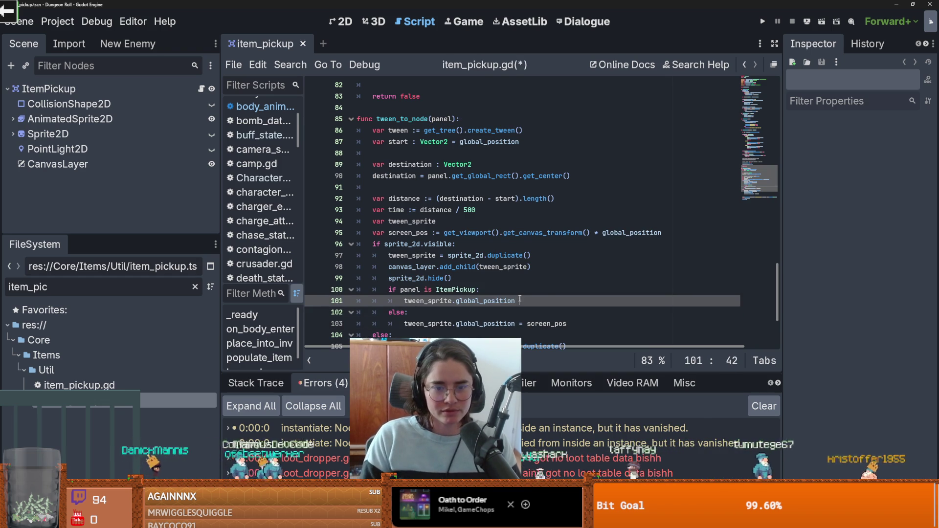
- Complete line 101 as tween_sprite.global_position = global_position using autocomplete
type("= ")
type("global")
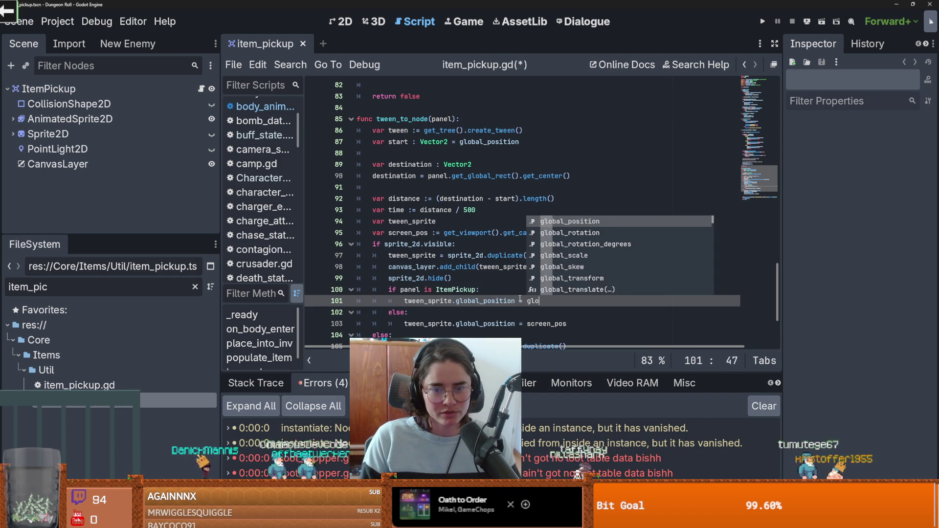
key("BackSpace")
key("BackSpace")
key("BackSpace")
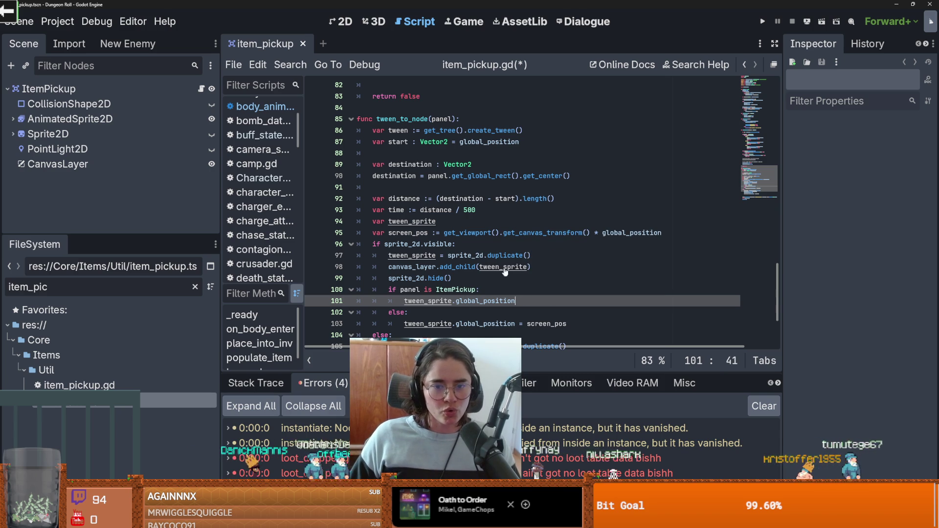
key("Left")
key("Left")
key("Left")
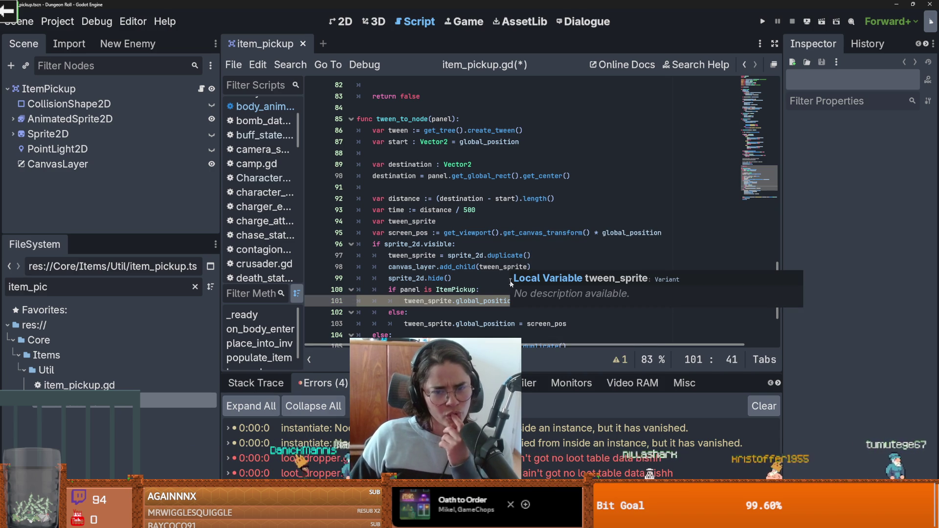
key("End")
type("= ")
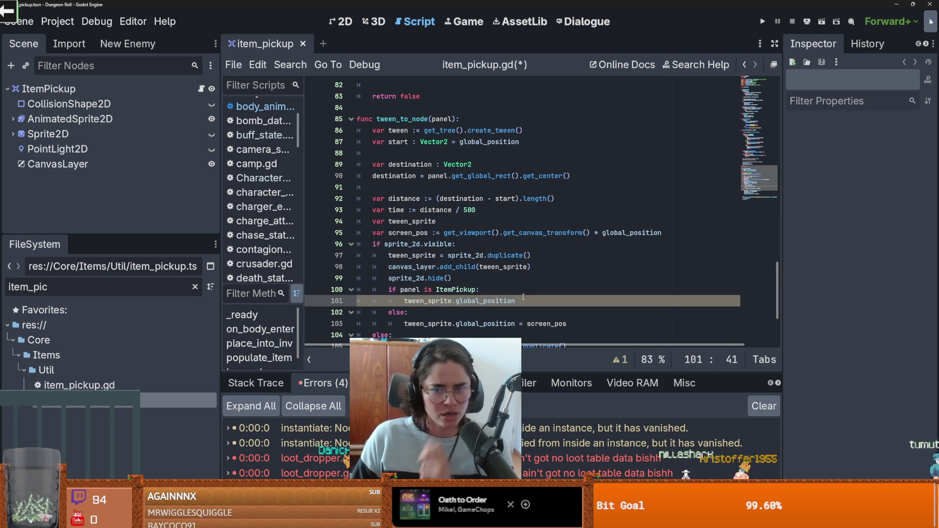
type("global_positi")
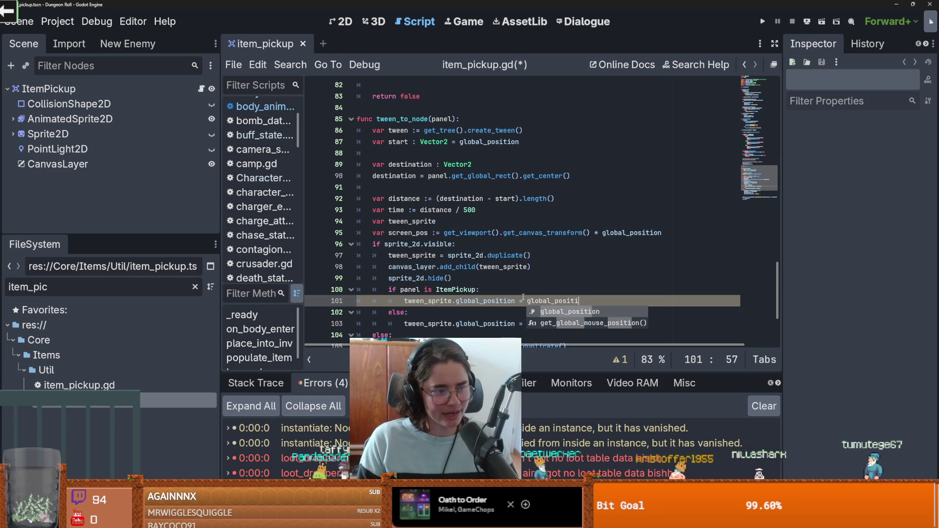
key("Return")
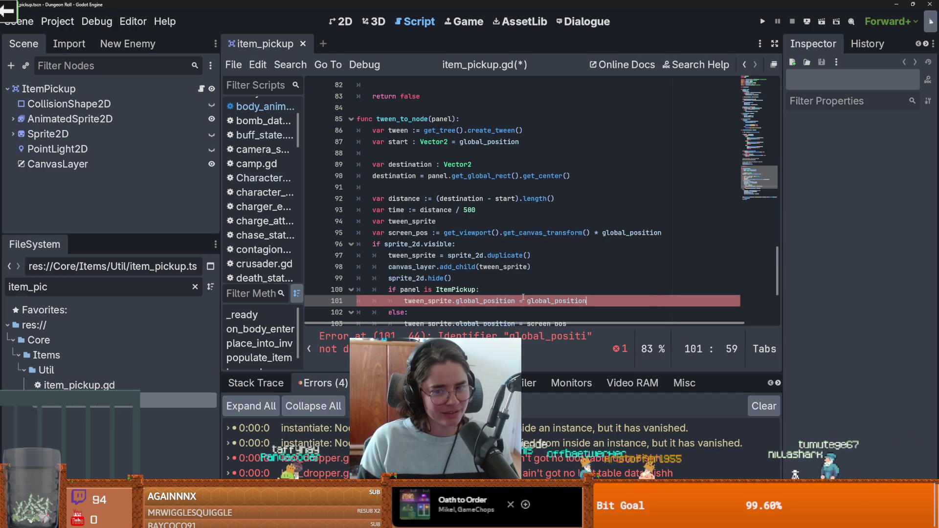
scroll(538, 244, "down", 2)
left_click_drag(597, 230, 555, 232)
key("shift+Home")
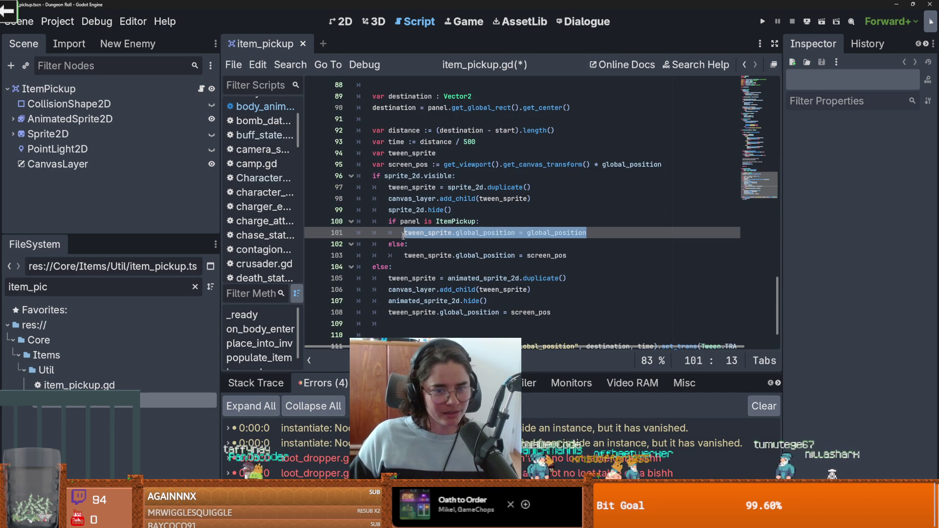
left_click(438, 271)
left_click(450, 247)
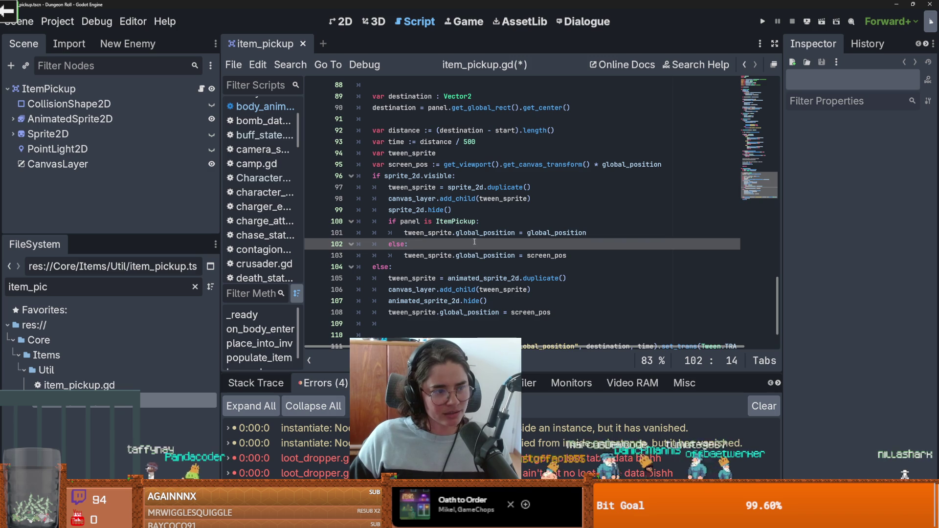
- Try adding an empty line under the outer else, then remove it again
left_click(591, 233)
left_click(494, 267)
key("Return")
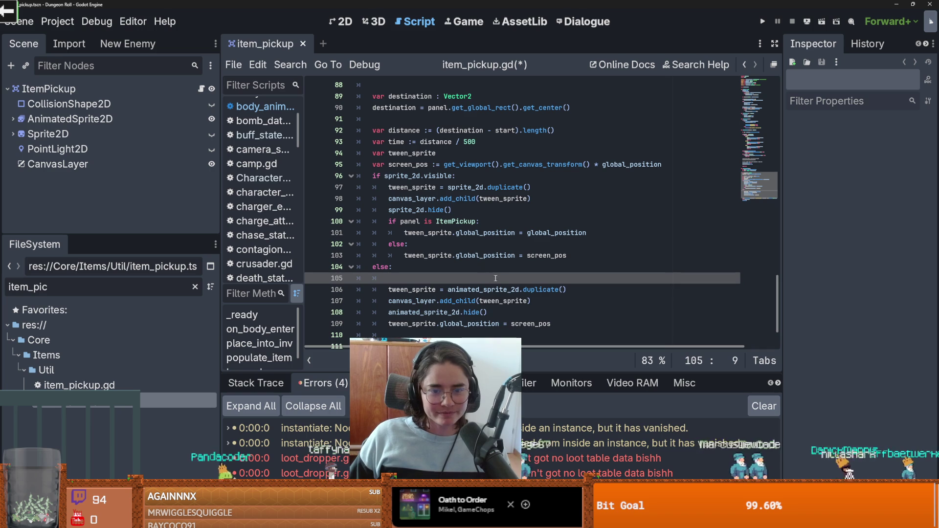
key("BackSpace")
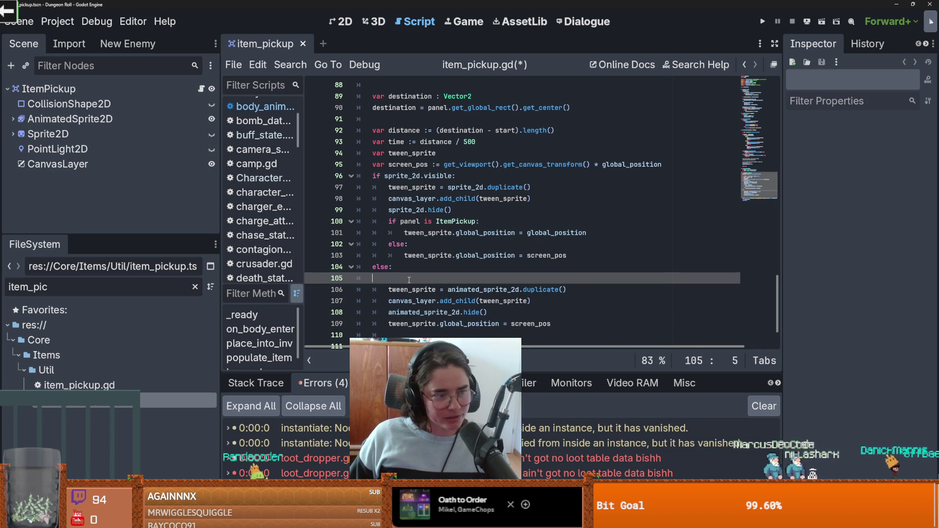
key("BackSpace")
key("BackSpace")
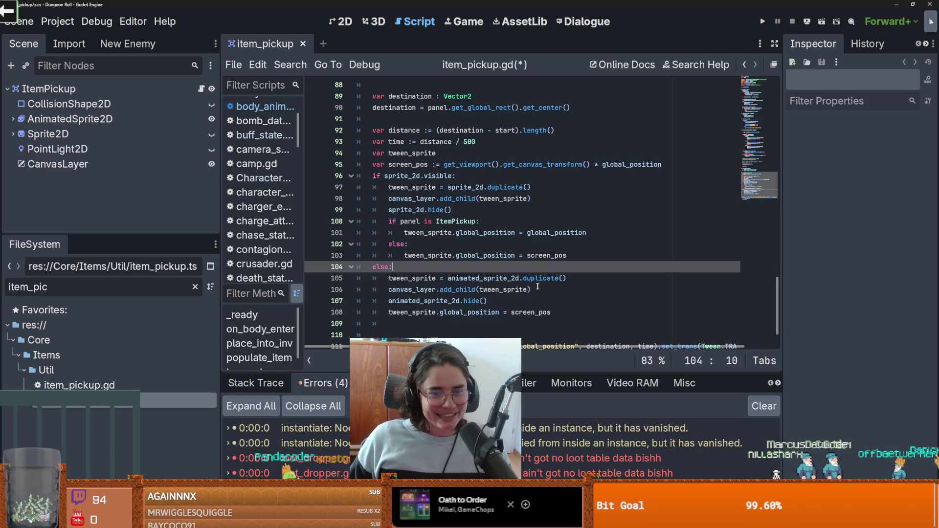
- Paste the ItemPickup position check below animated_sprite_2d.hide() and start a dedented line after it
mouse_move(544, 284)
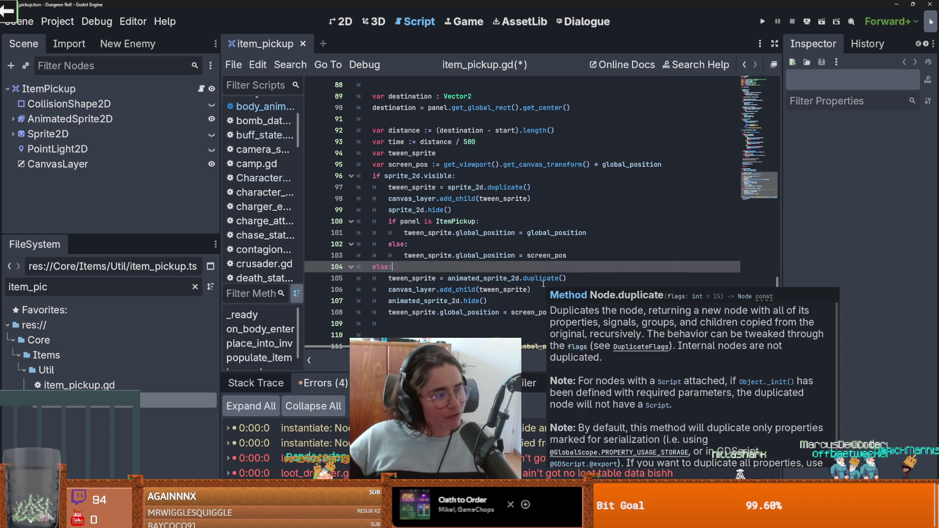
left_click(498, 303)
key("Return")
key("ctrl+v")
key("Up")
key("Home")
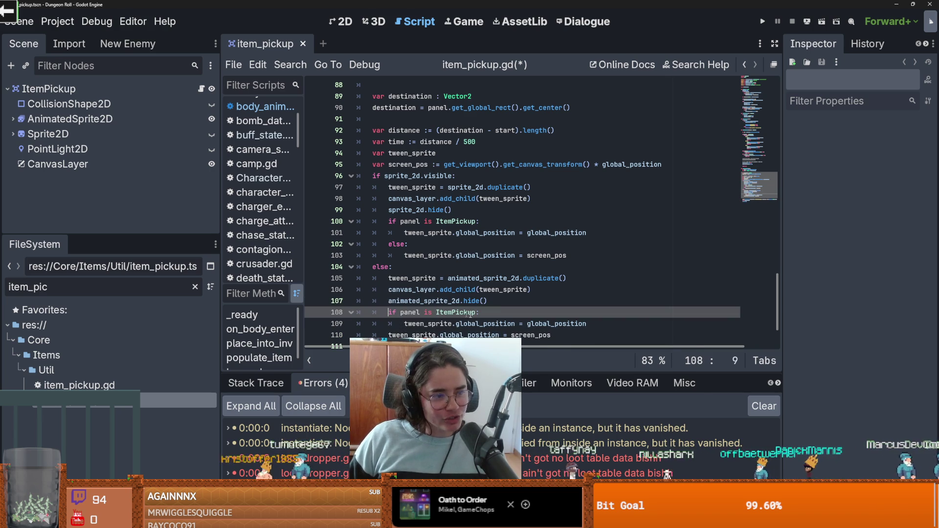
left_click(603, 325)
key("Return")
key("BackSpace")
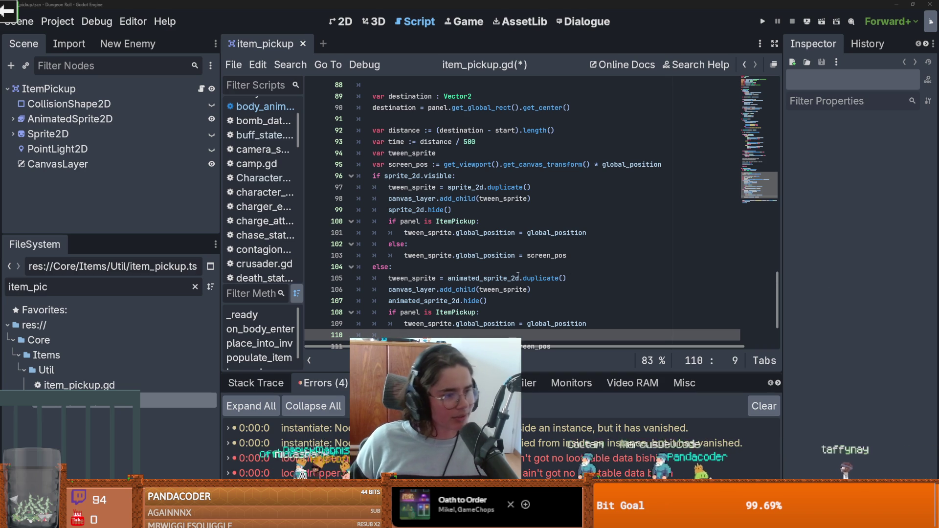
mouse_move(518, 275)
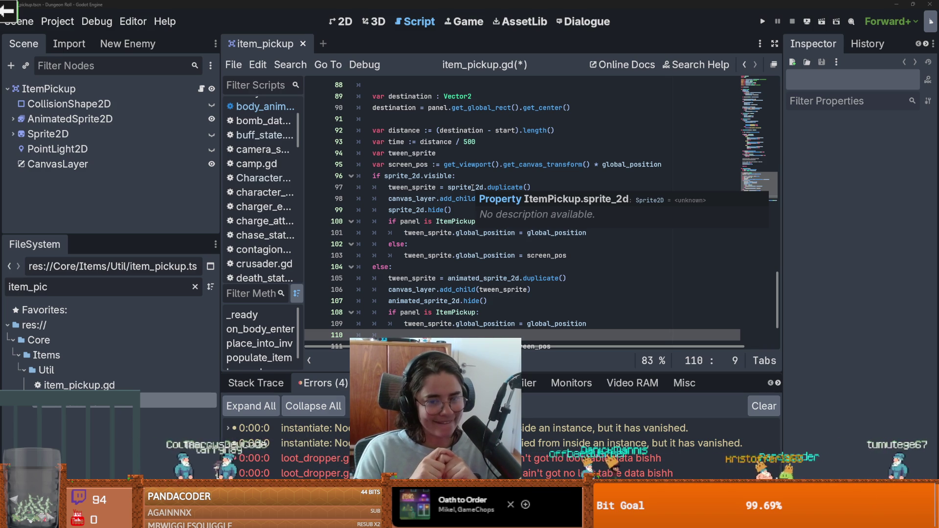
left_click(440, 231)
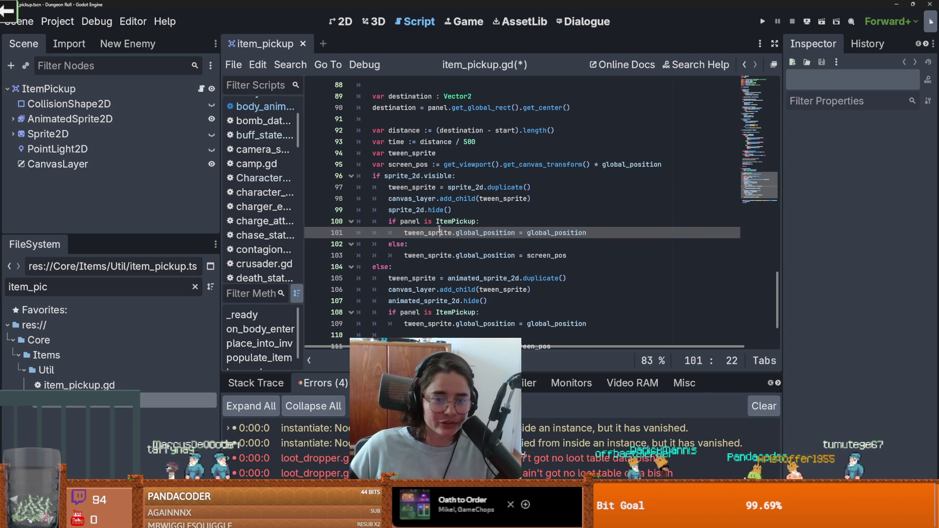
- Save item_pickup.gd and add a new line after line 109 for an else branch
left_click(473, 221)
key("ctrl+s")
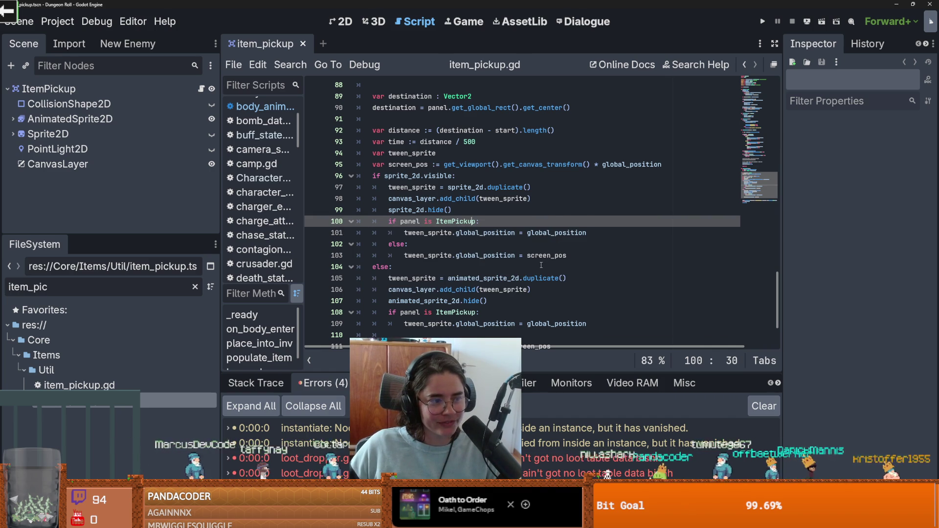
left_click(525, 264)
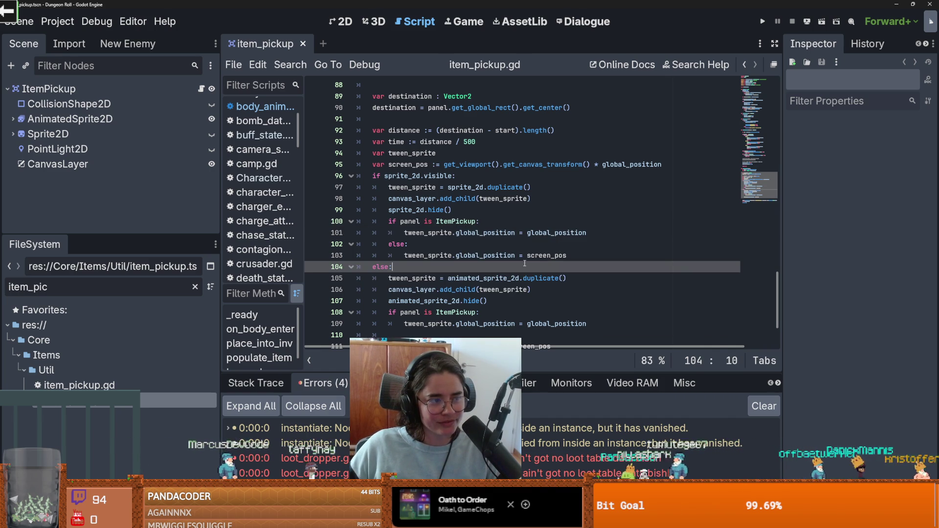
left_click(523, 244)
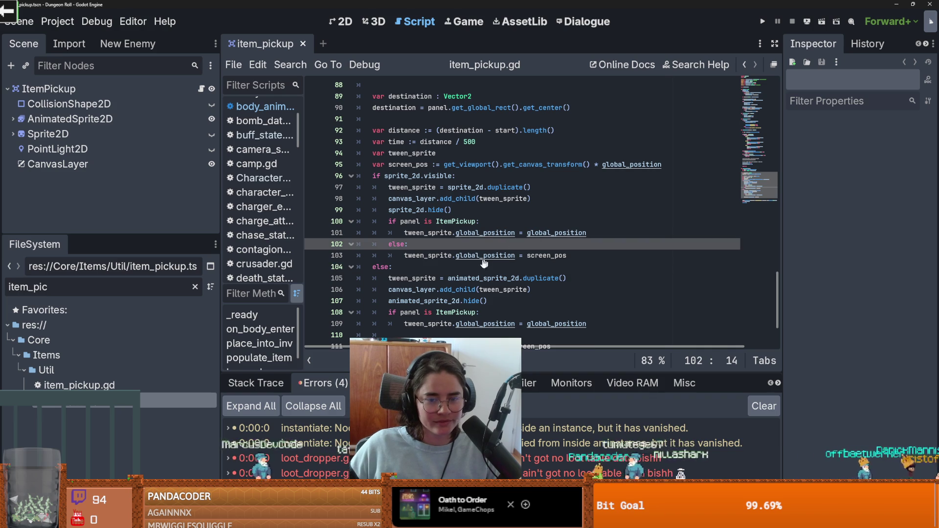
left_click(504, 313)
scroll(504, 317, "down", 1)
left_click(596, 290)
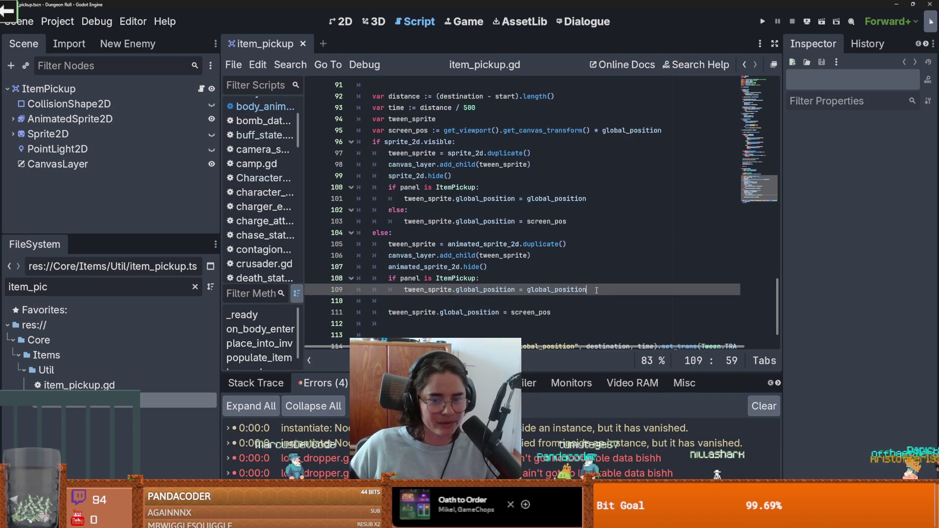
key("Return")
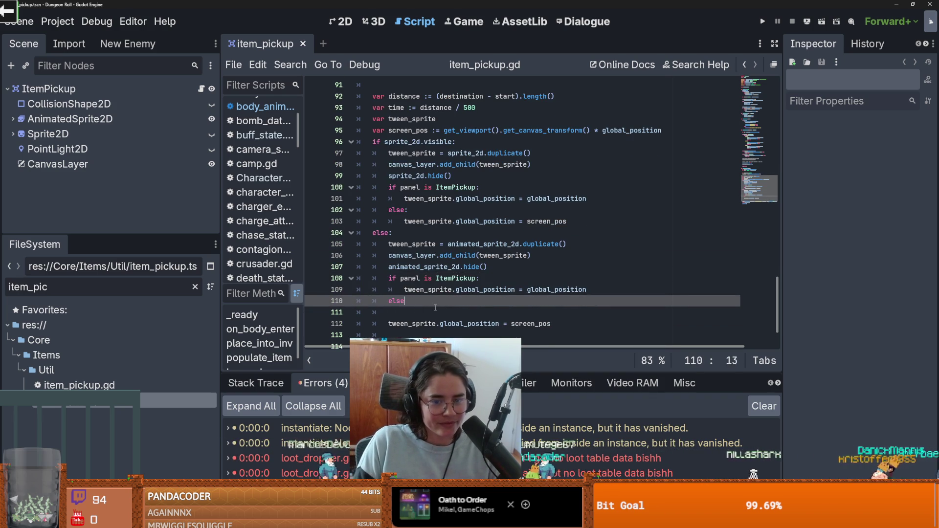
- Indent the screen_pos assignment under else, remove the blank line, and save item_pickup.gd
left_click(367, 324)
key("Tab")
key("Up")
key("BackSpace")
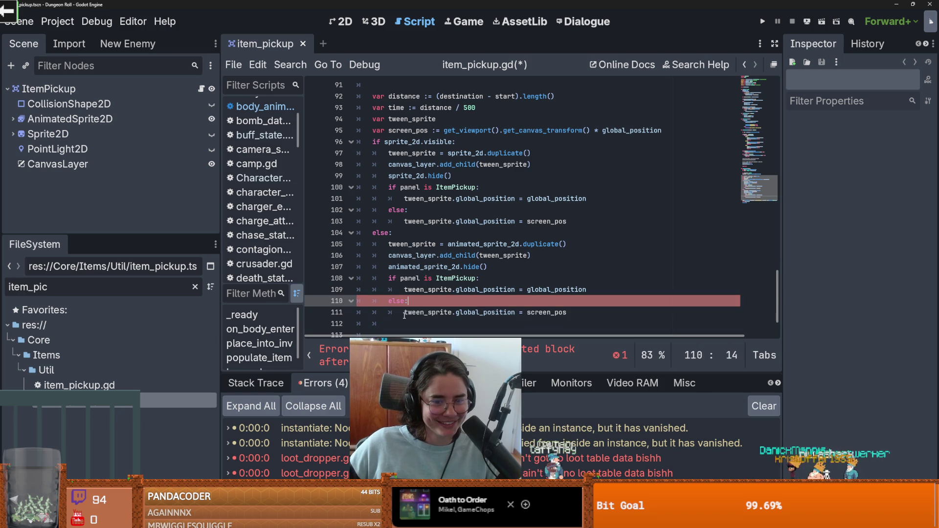
key("ctrl+s")
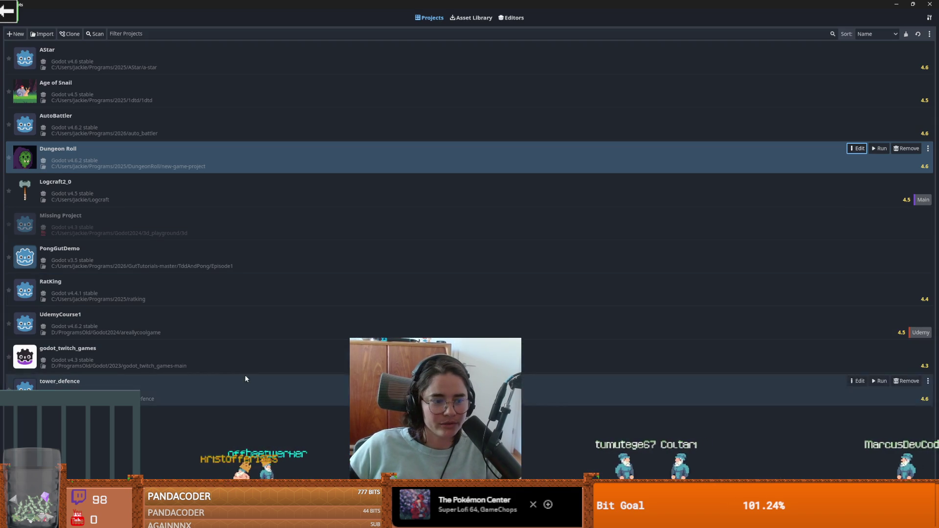
- Open godot_twitch_games for editing and confirm using the Godot v4.3 editor
left_click(254, 360)
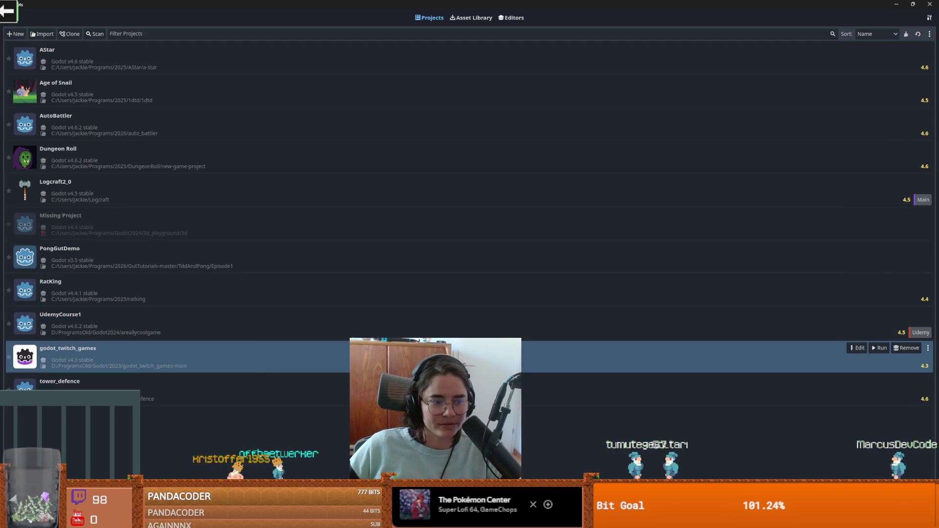
left_click(860, 348)
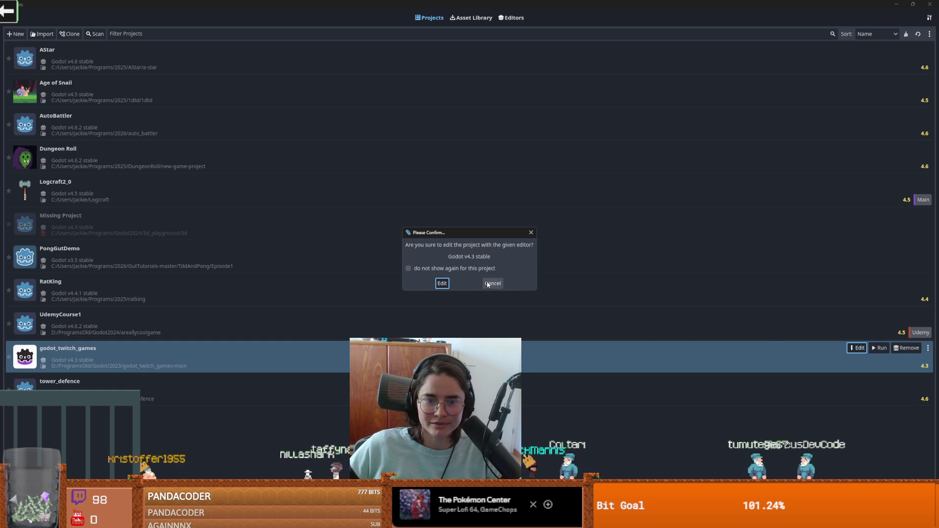
left_click(443, 283)
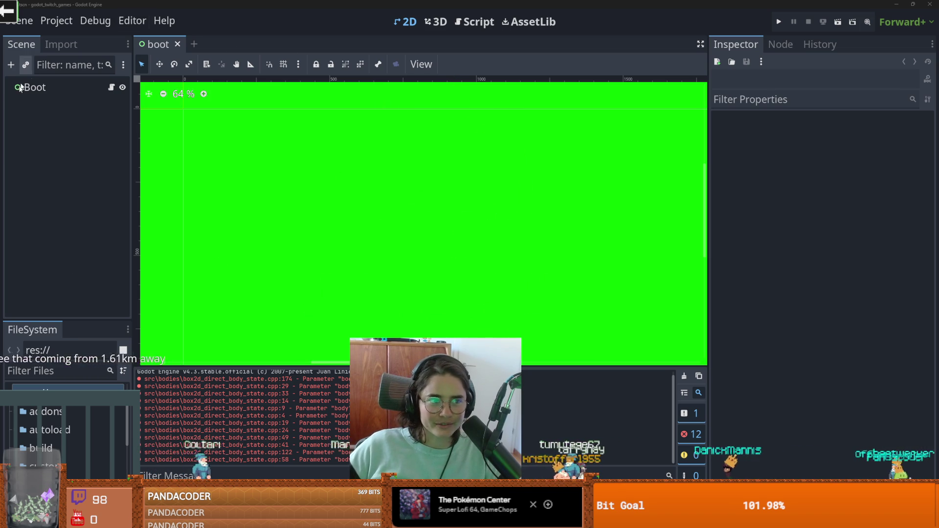
- Run the godot_twitch_games project from the toolbar
left_click(778, 22)
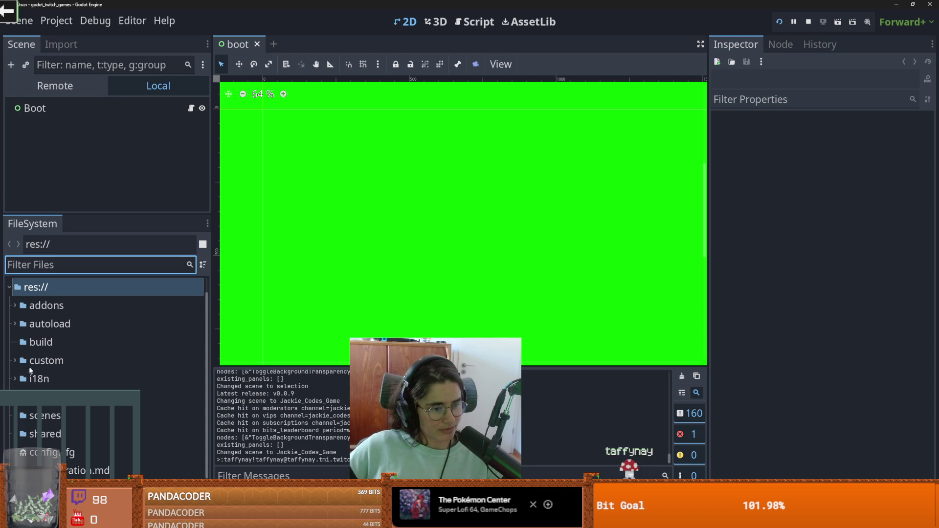
- Browse the FileSystem dock, expanding the scenes, ui, spawner, marble and autoload folders
left_click(14, 413)
scroll(68, 413, "down", 3)
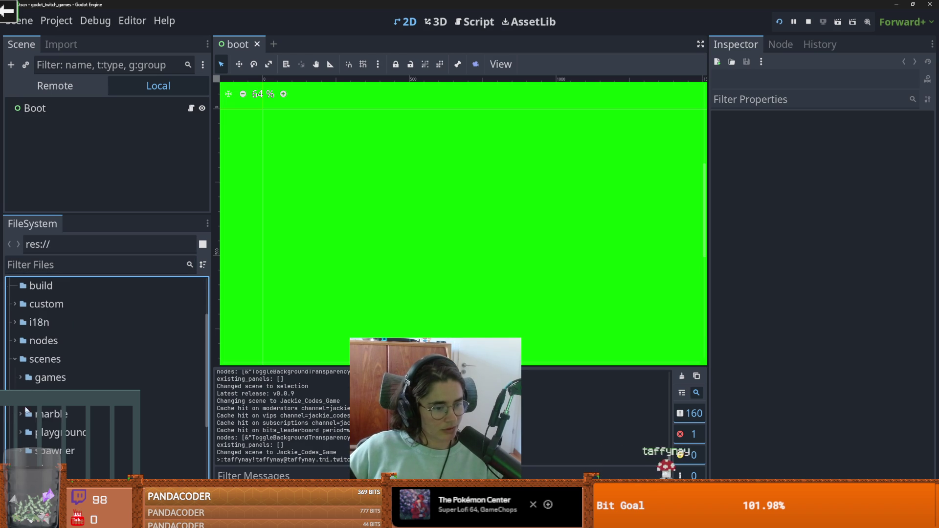
scroll(68, 414, "down", 3)
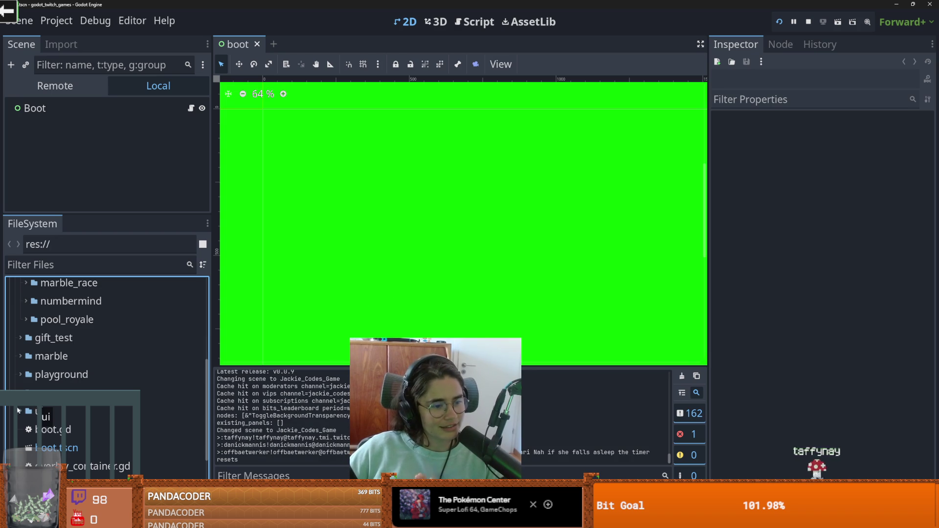
scroll(56, 407, "up", 2)
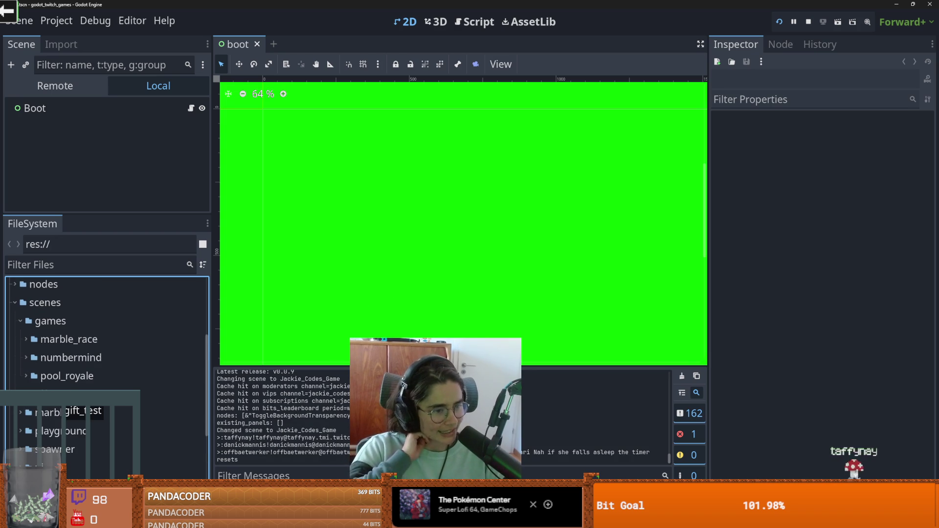
scroll(20, 322, "down", 4)
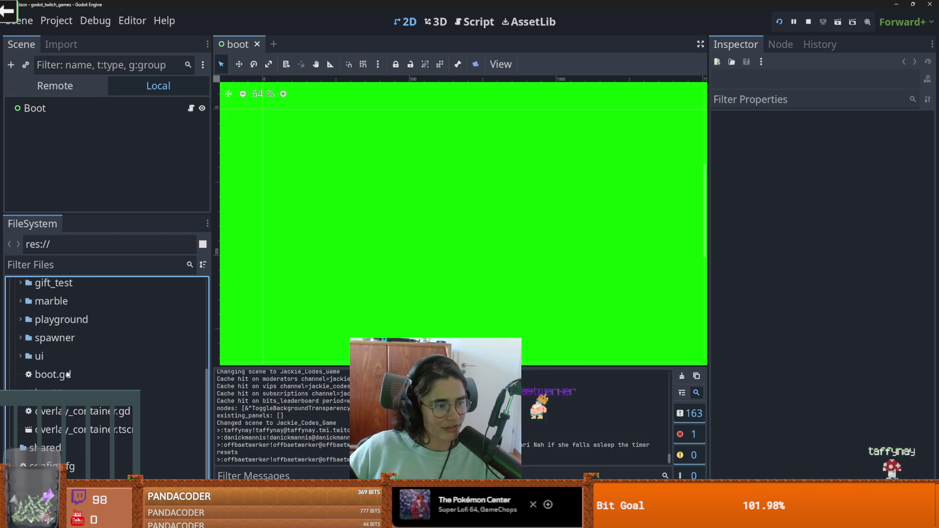
scroll(26, 421, "down", 2)
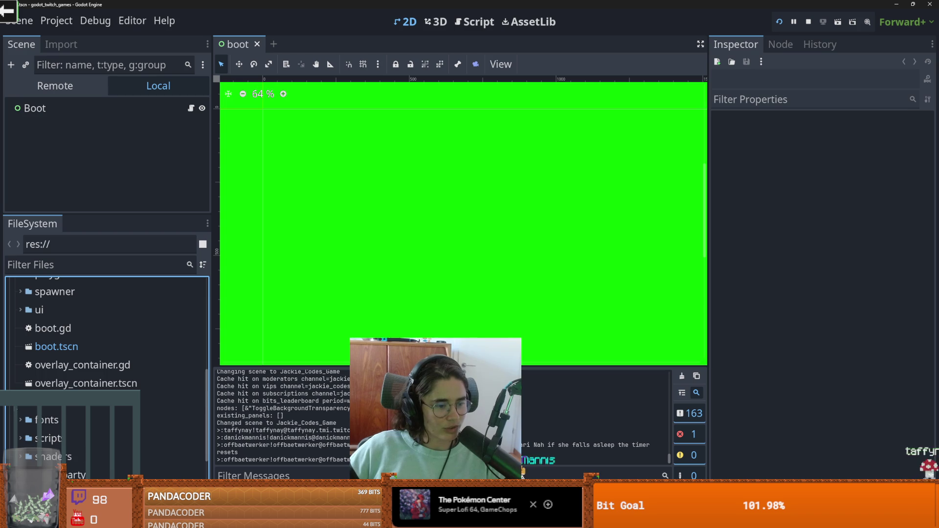
scroll(25, 425, "down", 2)
scroll(24, 428, "up", 3)
scroll(19, 401, "up", 1)
left_click(18, 367)
left_click(20, 348)
scroll(39, 367, "up", 3)
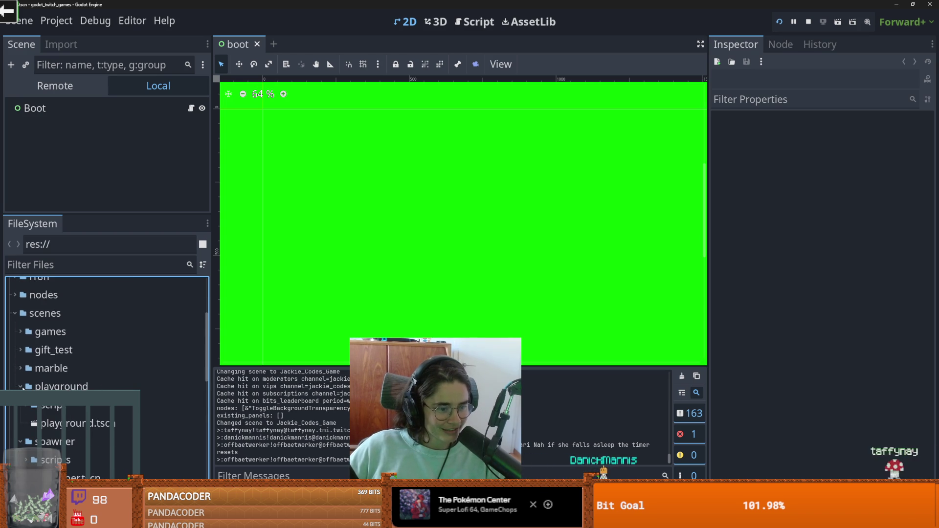
left_click(20, 368)
scroll(71, 388, "up", 3)
left_click(41, 296)
scroll(19, 343, "up", 2)
left_click(16, 338)
scroll(88, 367, "down", 3)
scroll(74, 352, "up", 3)
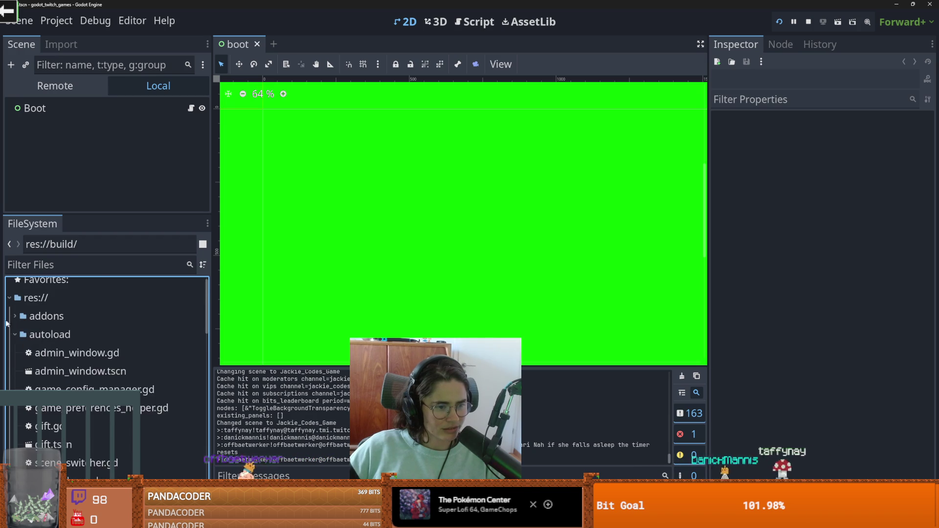
left_click(15, 342)
- Expand custom down to Jackie_Codes_Game and open Jackie_Codes_Game.tscn
left_click(15, 379)
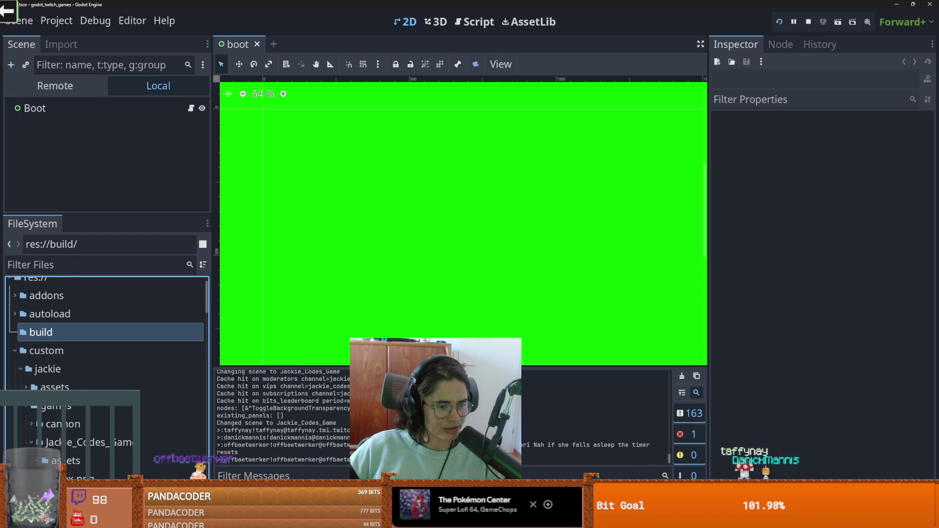
scroll(96, 410, "down", 3)
scroll(97, 410, "down", 3)
scroll(96, 407, "down", 5)
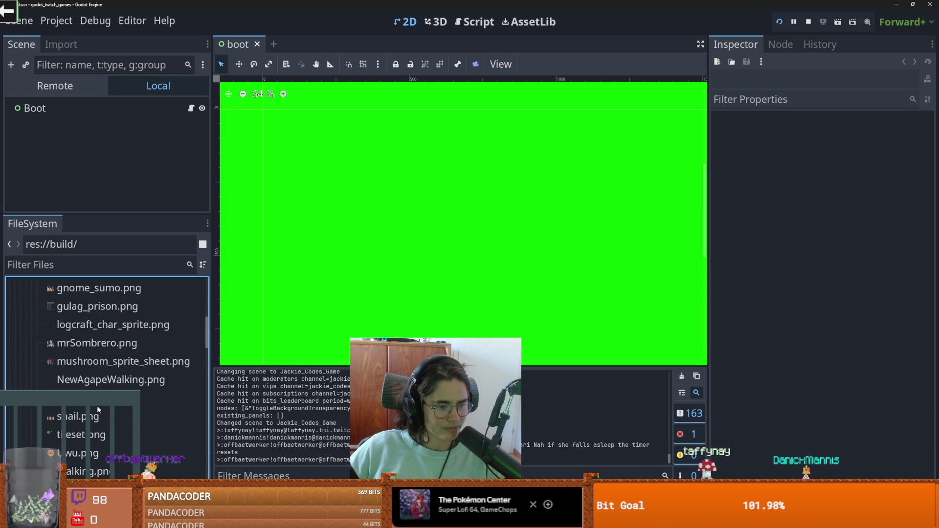
scroll(97, 407, "up", 5)
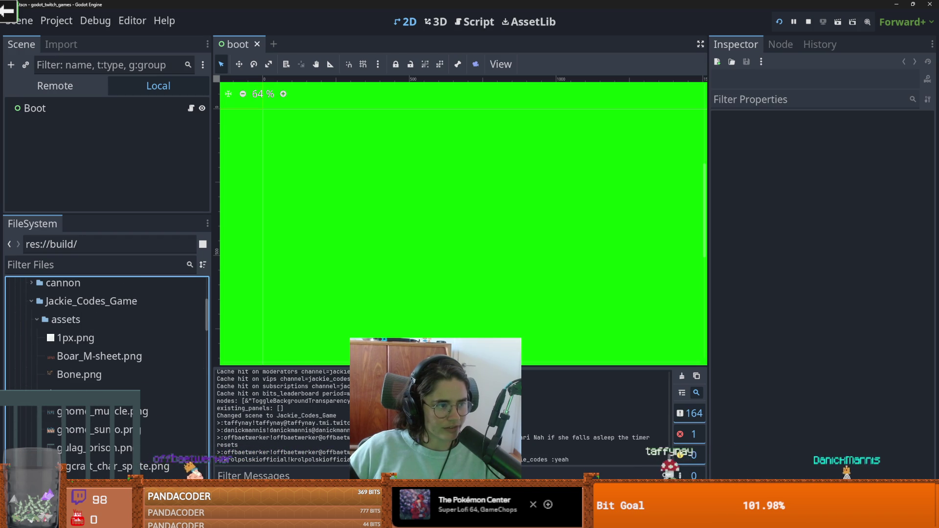
scroll(38, 377, "up", 3)
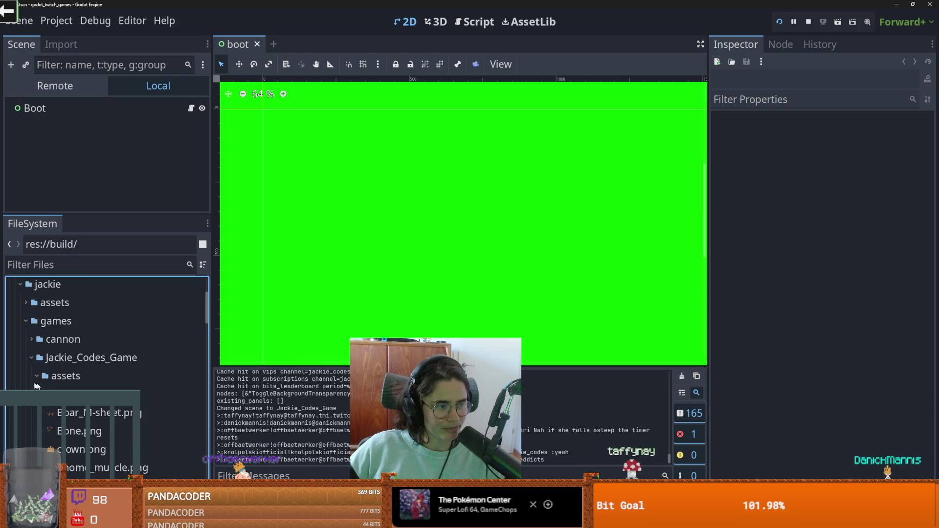
left_click(37, 376)
scroll(35, 381, "down", 3)
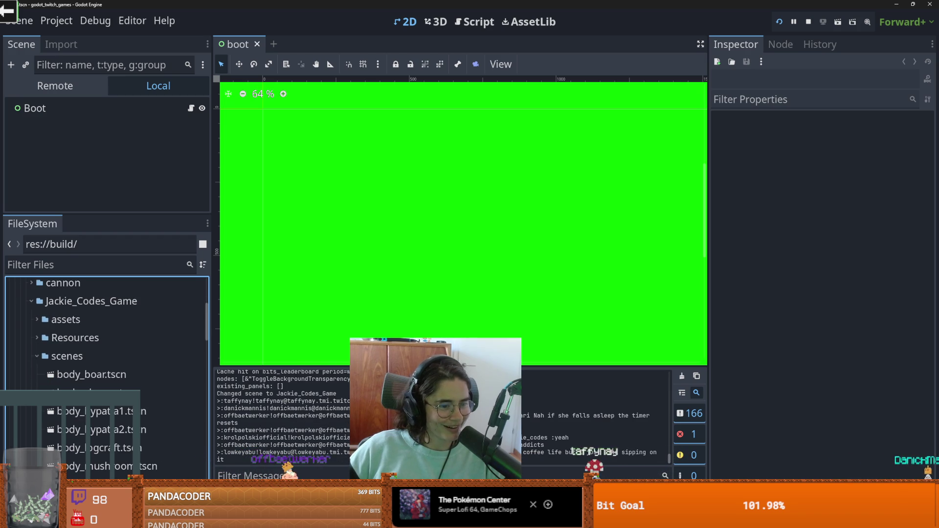
left_click(37, 357)
scroll(99, 407, "down", 6)
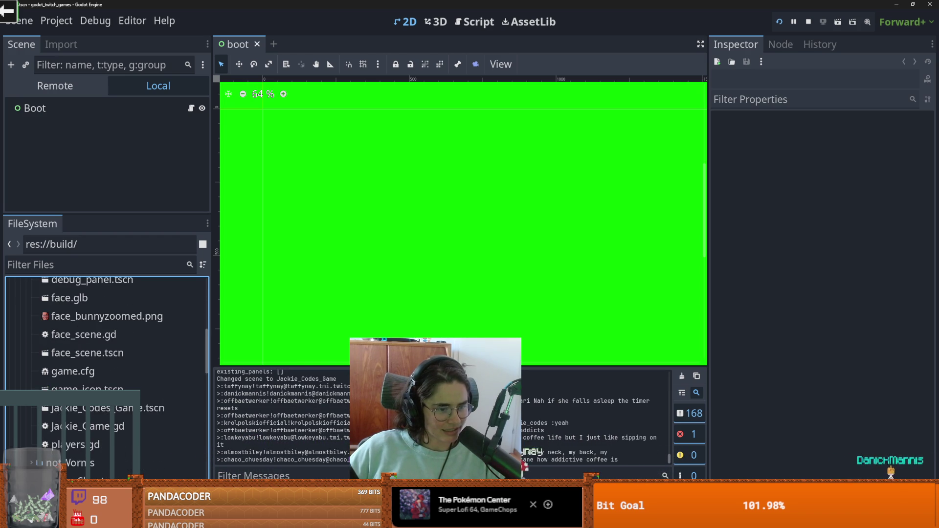
double_click(98, 408)
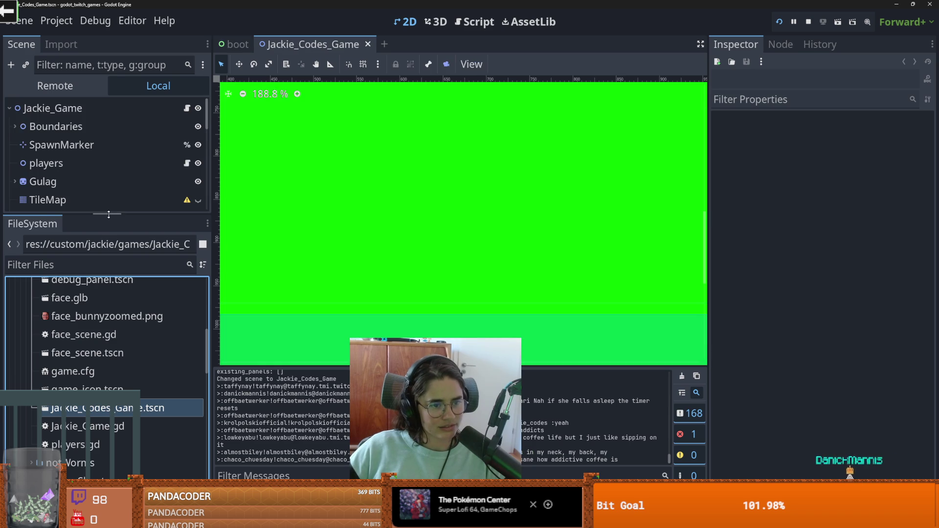
- Make the uwu_party node visible, then quit the project to the Project Manager
left_click_drag(108, 214, 103, 411)
scroll(96, 332, "down", 2)
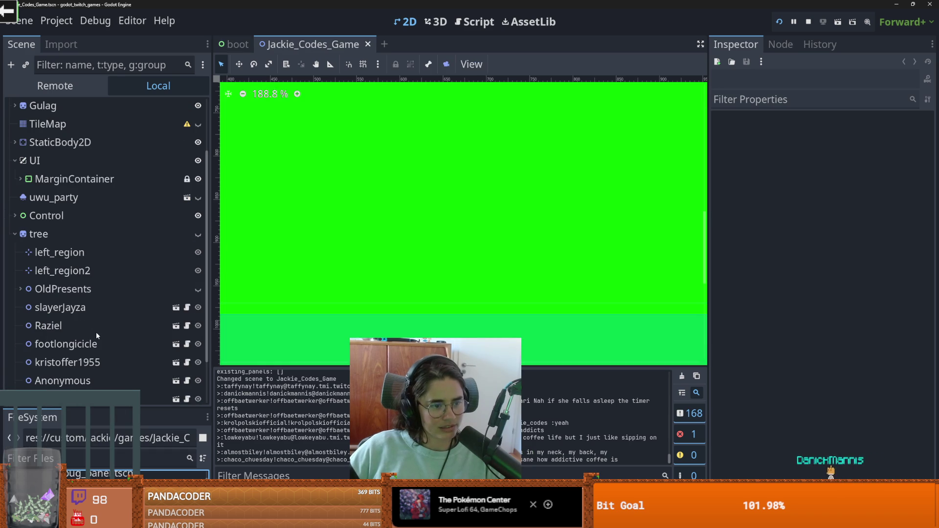
left_click(198, 198)
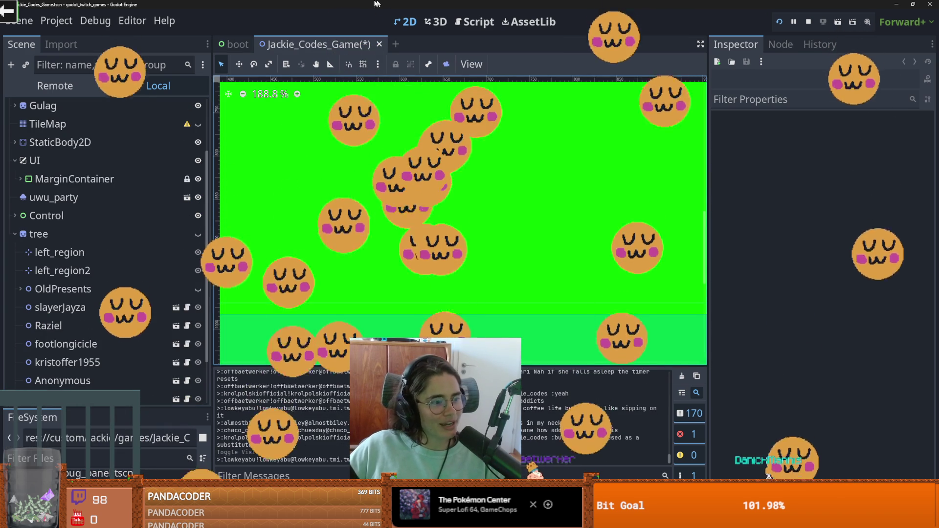
key("ctrl+shift+q")
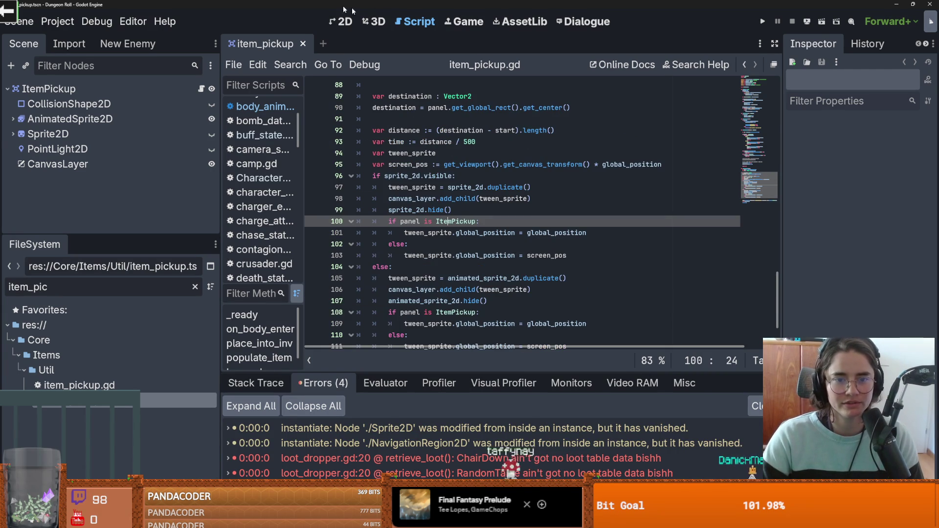
- Test-run Dungeon Roll, destroy crates with dev_destroy_crates, collect coins, then stop the game
left_click(762, 21)
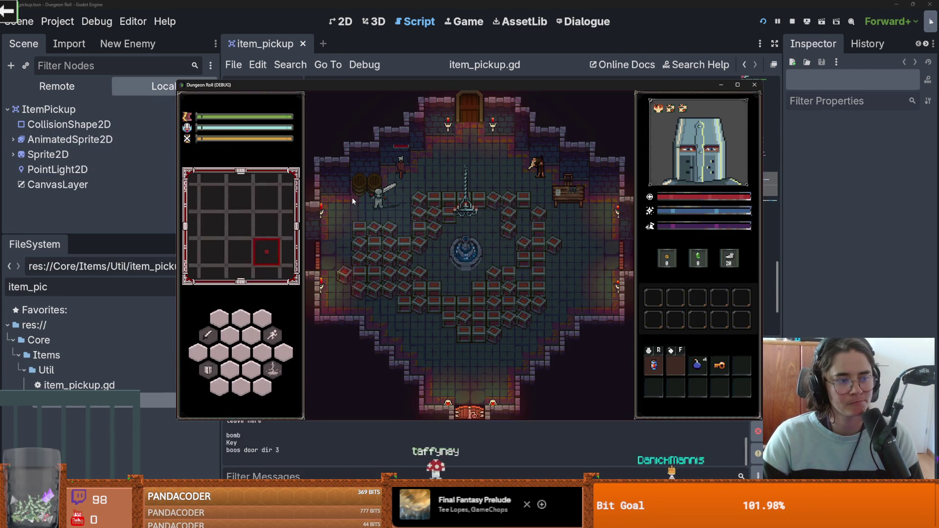
key("grave")
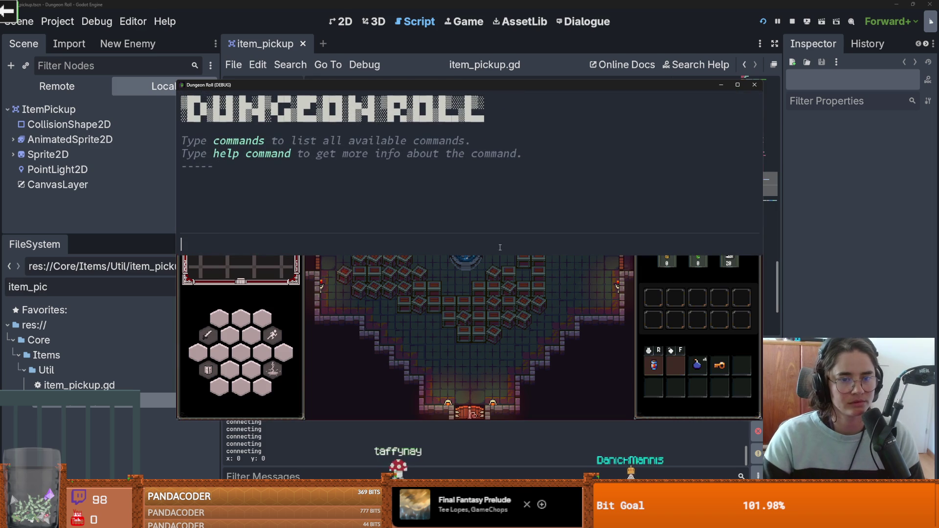
type("dev_destroy_crates")
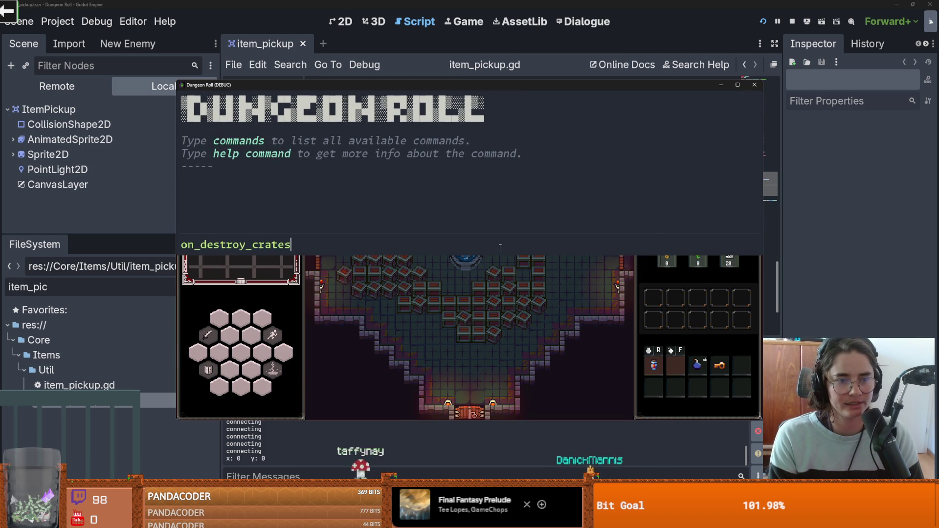
key("Return")
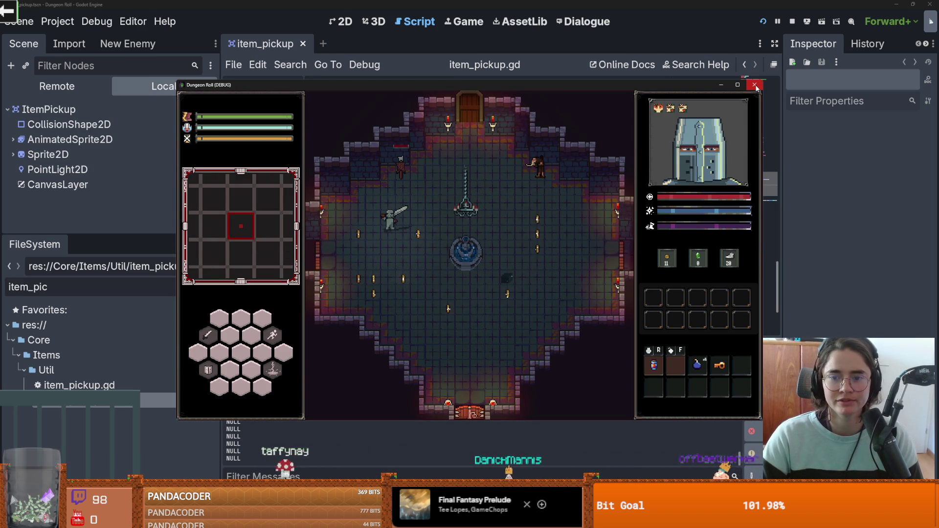
key("d")
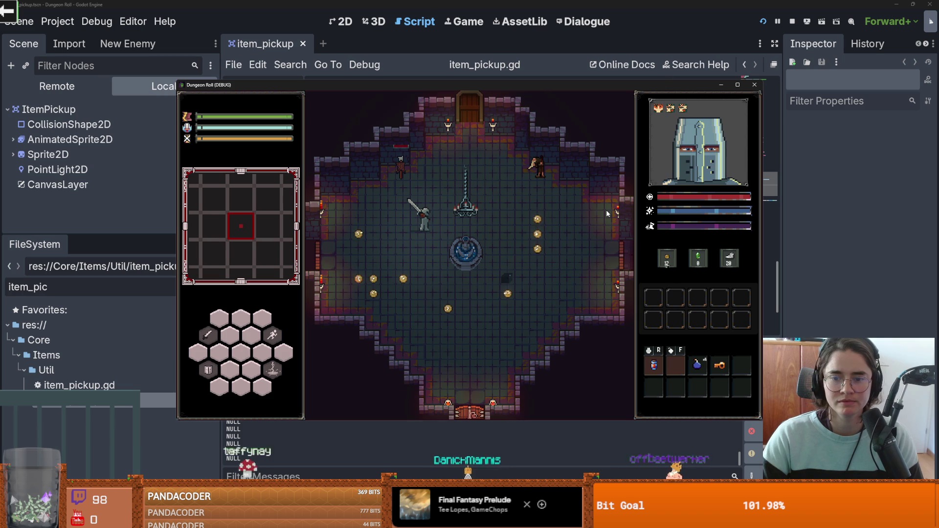
key("a")
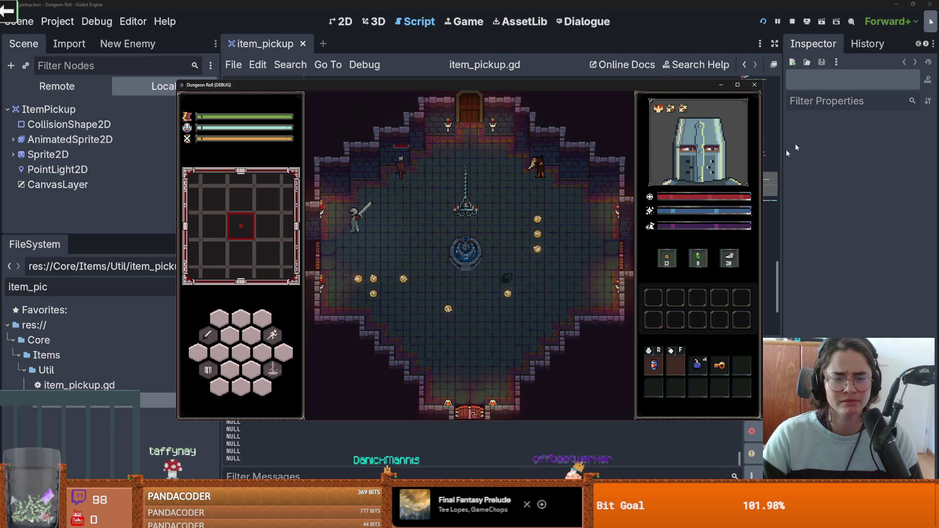
key("F8")
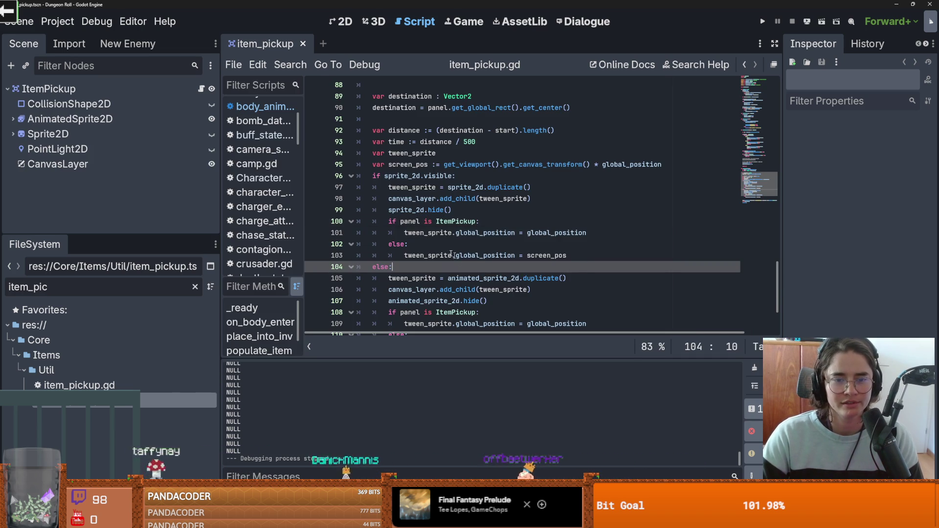
- Add a new line after line 108 in the ItemPickup branch for a print call, then rerun
double_click(411, 233)
left_click(405, 226)
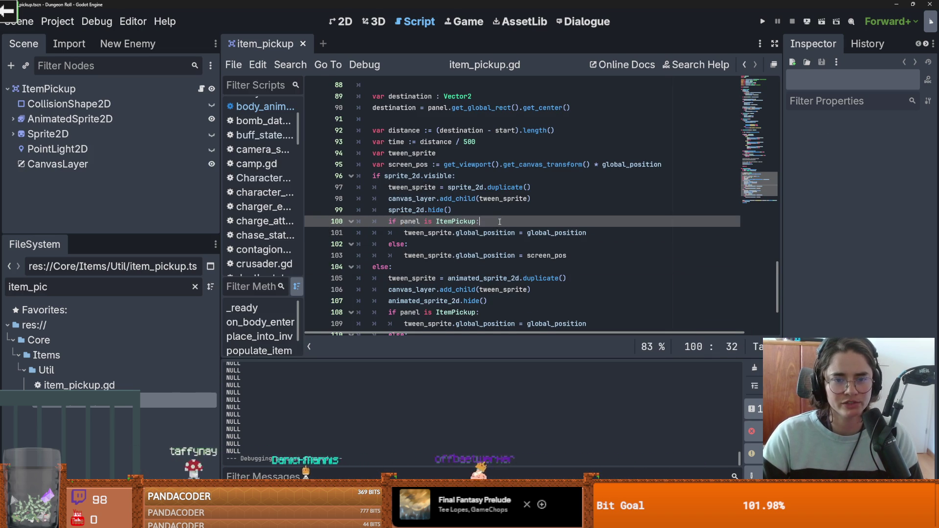
key("Return")
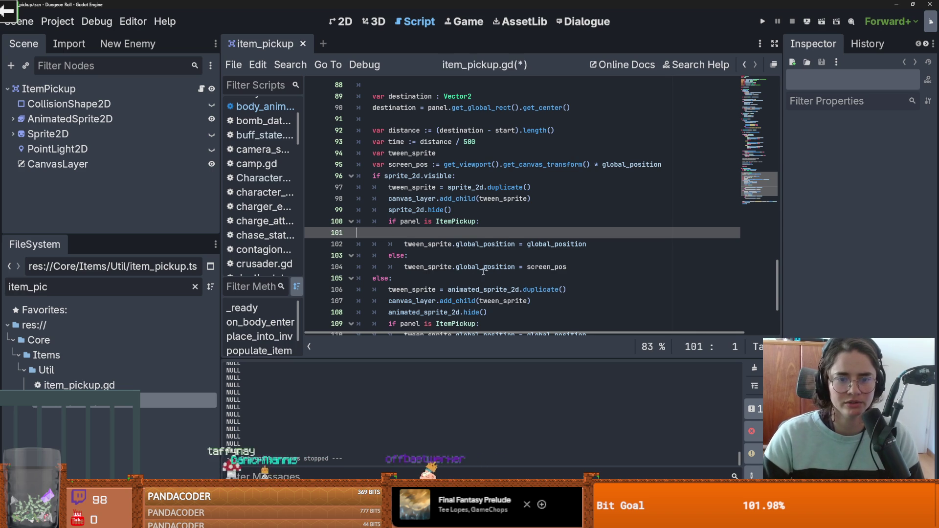
key("BackSpace")
key("BackSpace")
key("BackSpace")
scroll(445, 255, "down", 2)
left_click(445, 256)
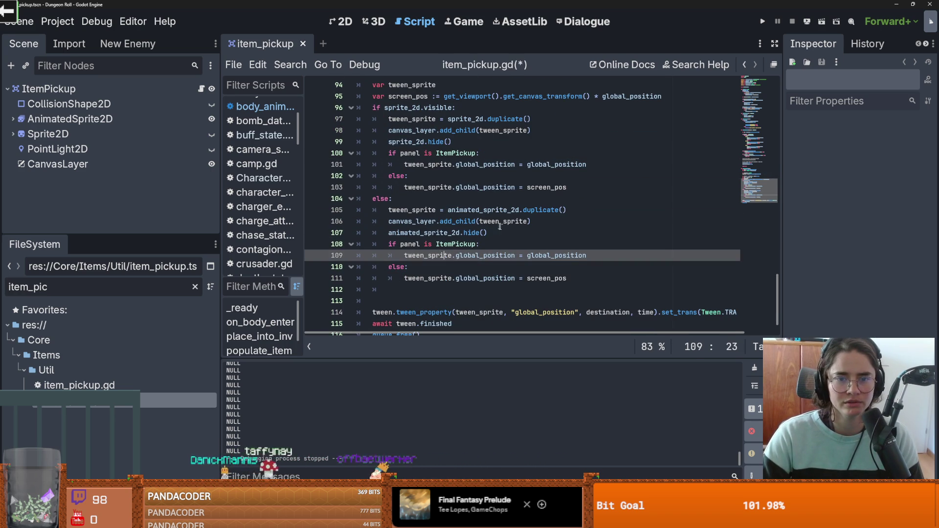
left_click(419, 223)
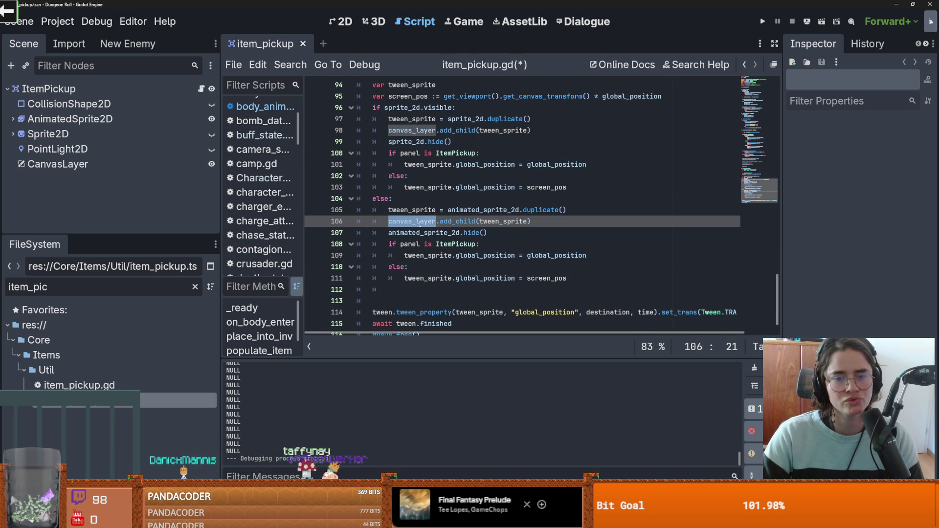
left_click(489, 243)
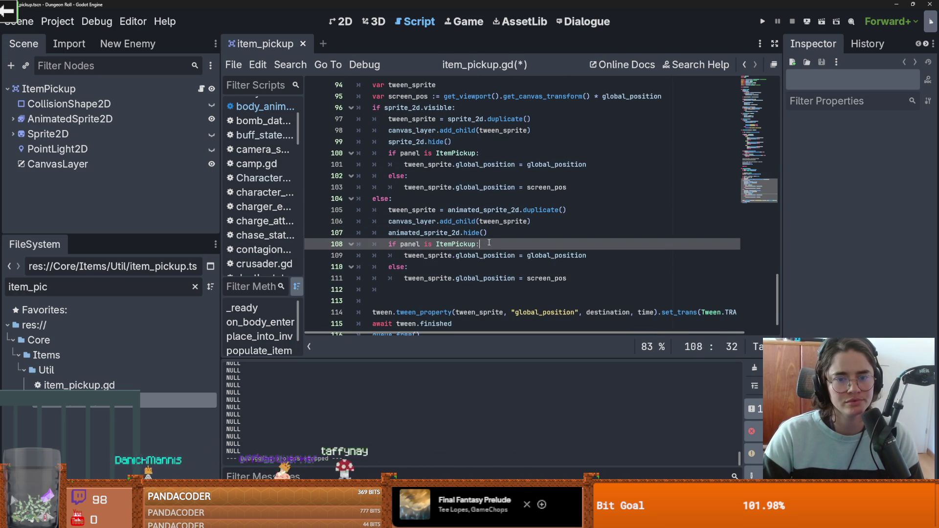
key("Return")
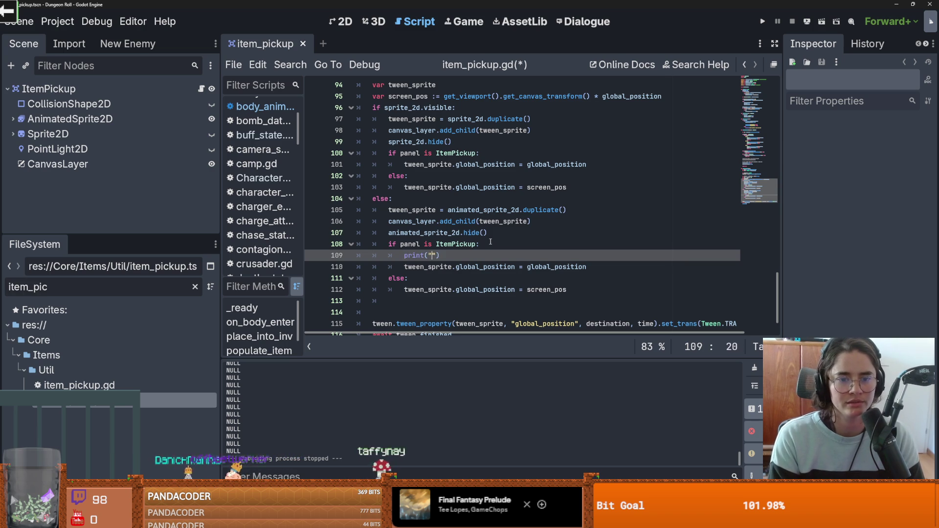
left_click(763, 22)
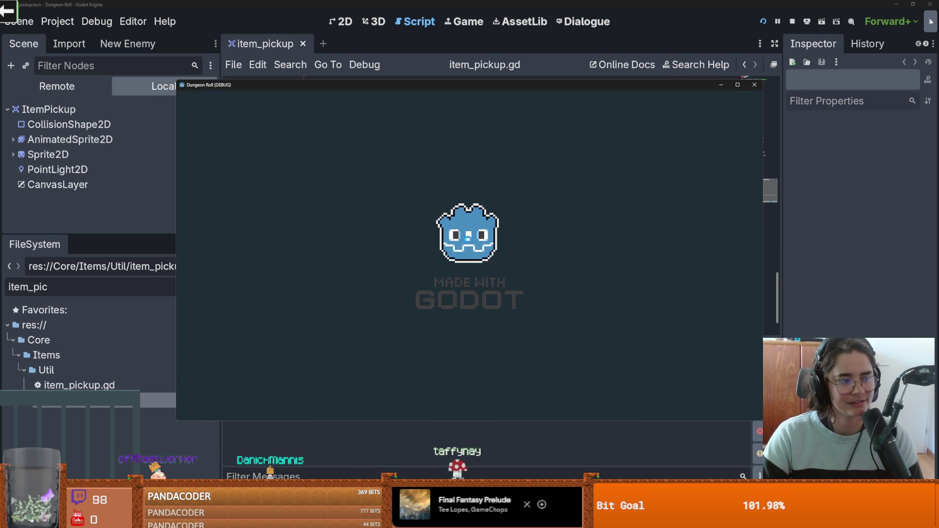
- Run on_destroy_crates, collect the coins and Gravity Cube, then restart the game
key("grave")
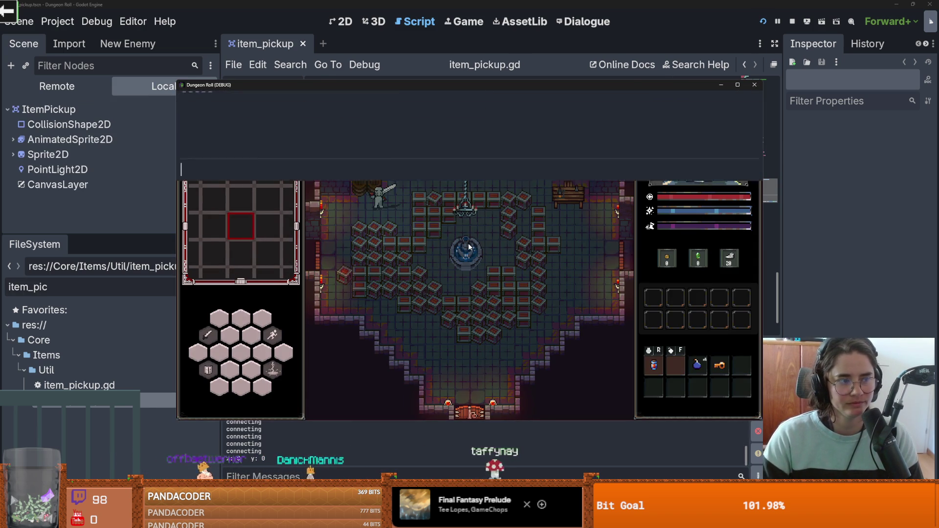
type("on_destroy_crates")
key("Return")
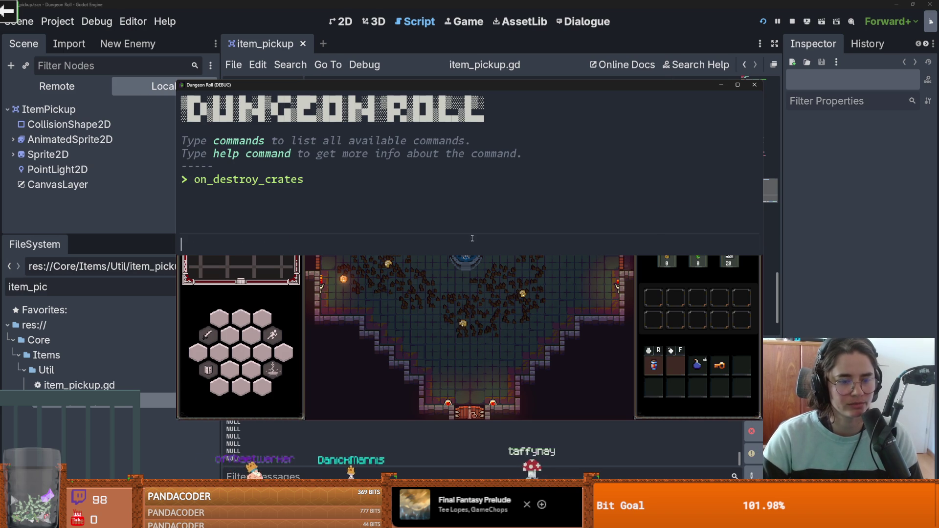
key("grave")
key("s")
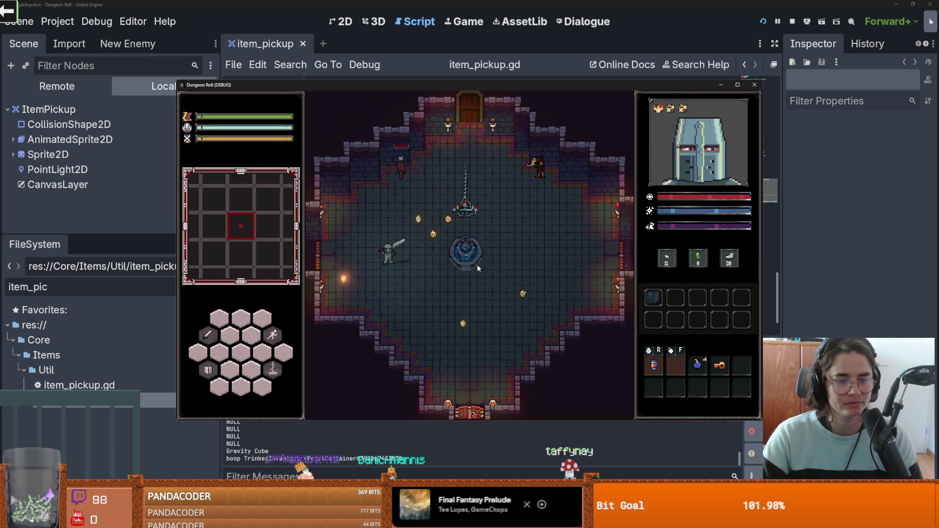
key("F8")
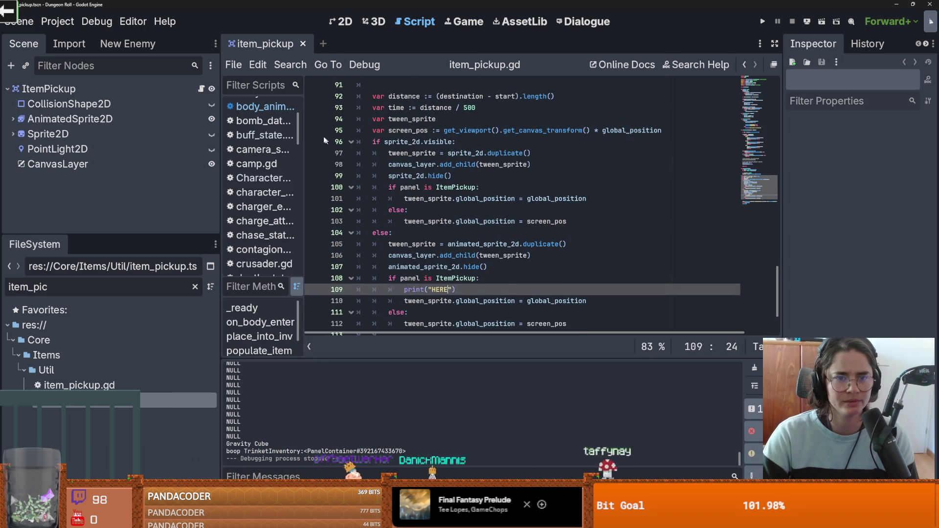
key("F5")
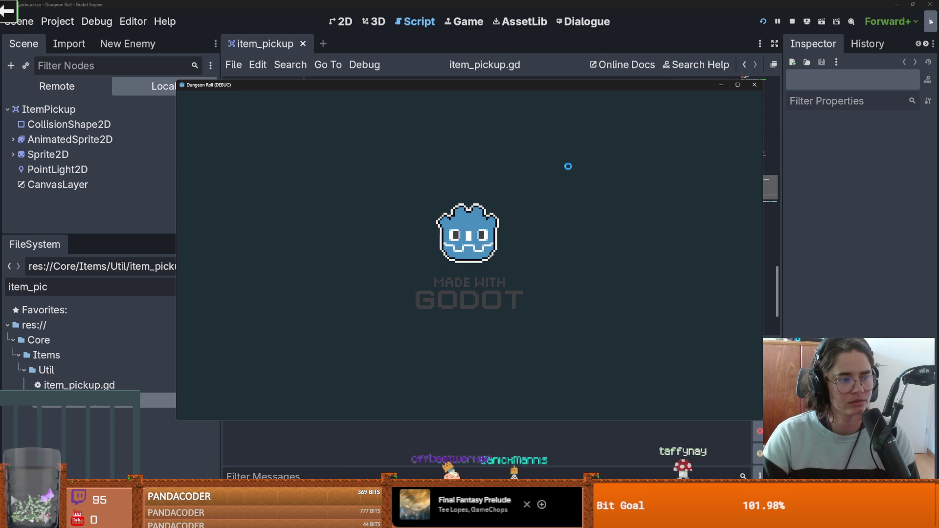
- Run on_destroy_crates again and step from item_pickup.gd into settings_based_particles.gd's settings setter
key("grave")
type("o")
key("Tab")
key("Return")
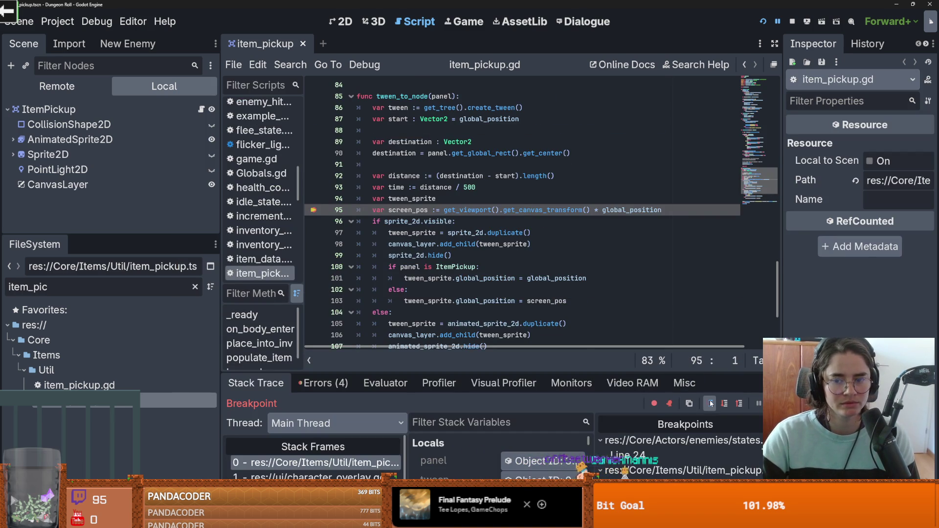
left_click(710, 404)
left_click(710, 404)
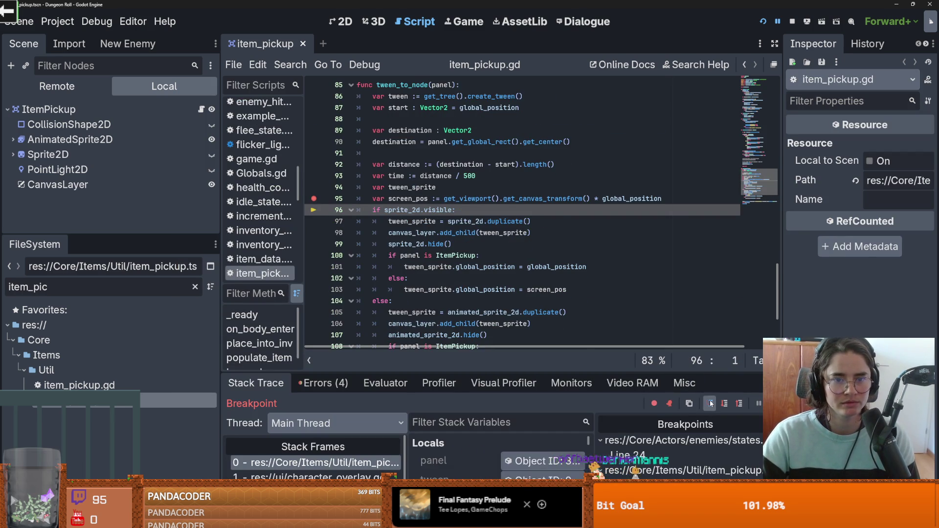
left_click(710, 404)
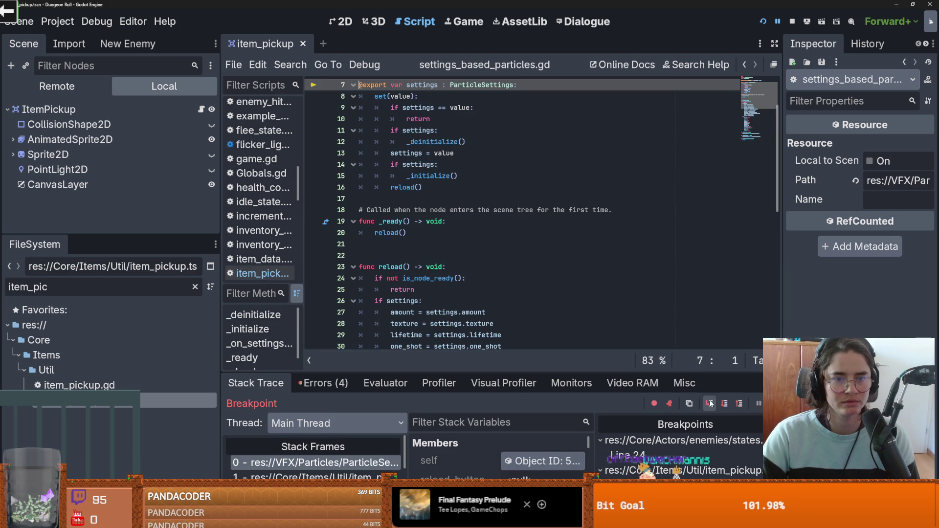
left_click(711, 404)
left_click(710, 405)
left_click(710, 404)
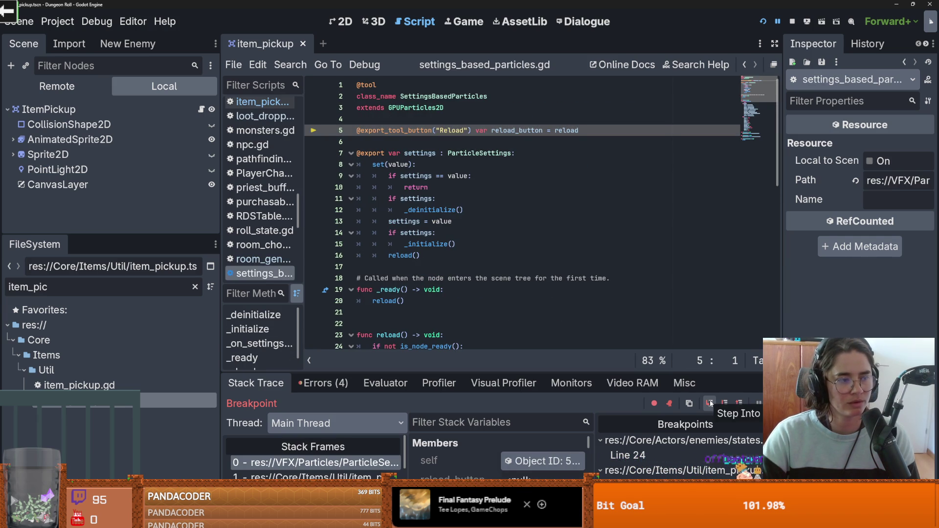
left_click(710, 404)
left_click(710, 404)
left_click(711, 404)
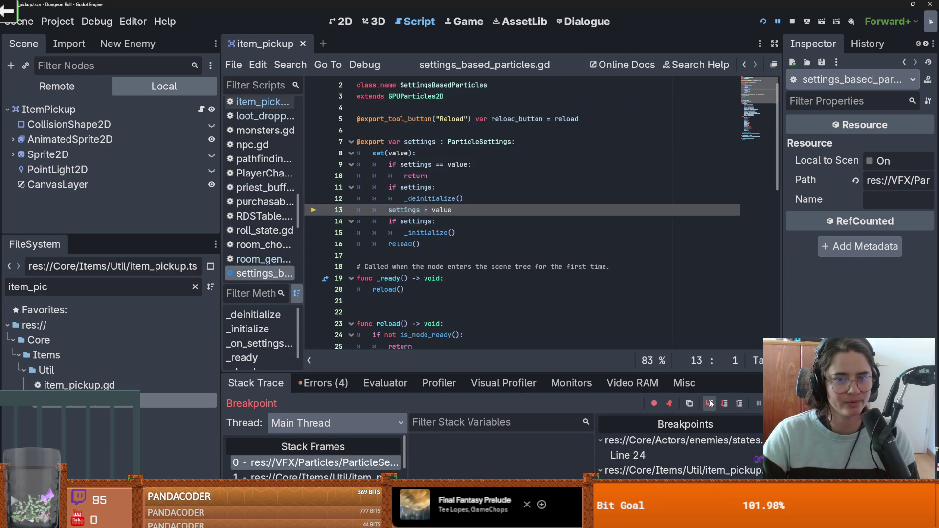
- Step through _initialize and reload, then continue and close the game window
left_click(711, 404)
left_click(710, 404)
left_click(711, 404)
left_click(711, 404)
left_click(710, 404)
left_click(710, 404)
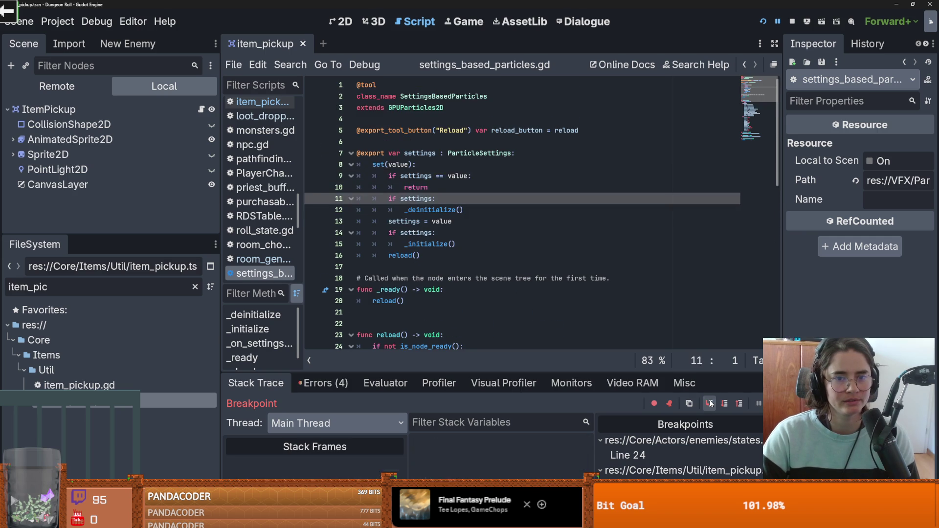
left_click(710, 404)
left_click(710, 404)
left_click(710, 404)
left_click(710, 404)
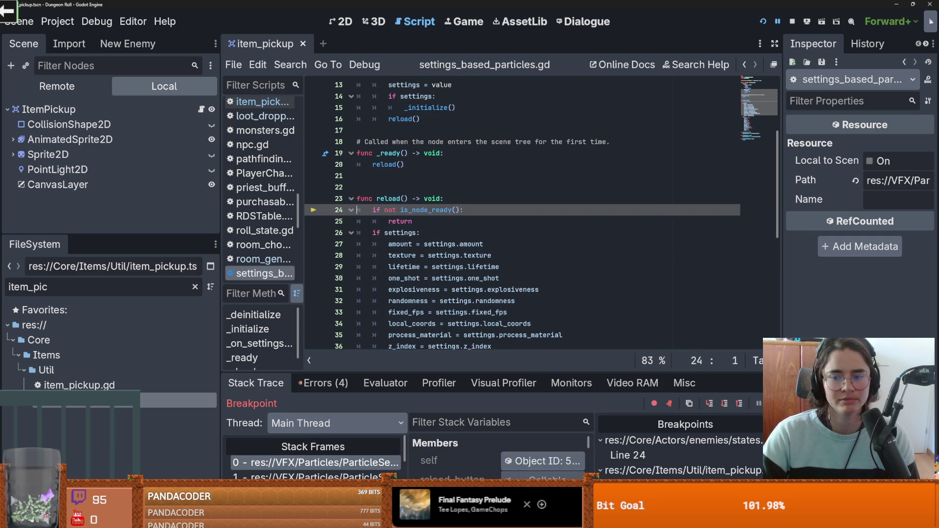
left_click(710, 404)
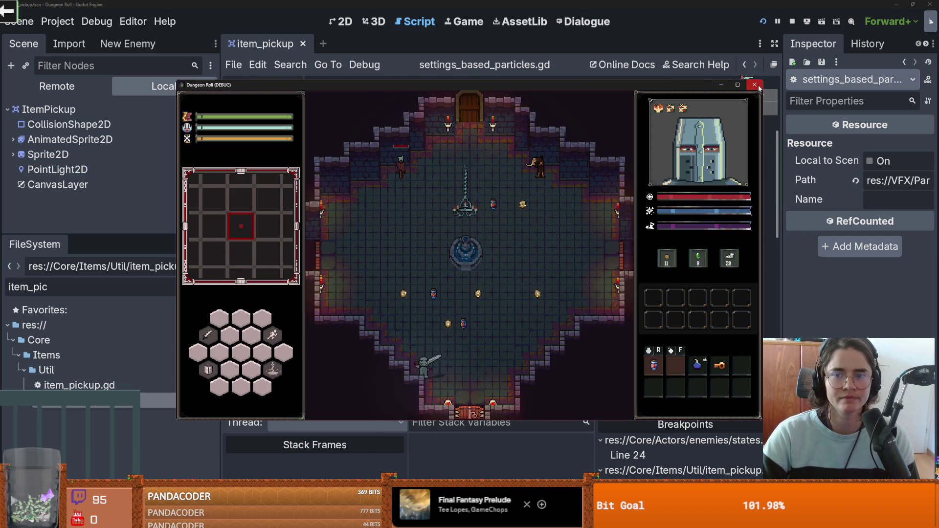
left_click(757, 86)
left_click(186, 89)
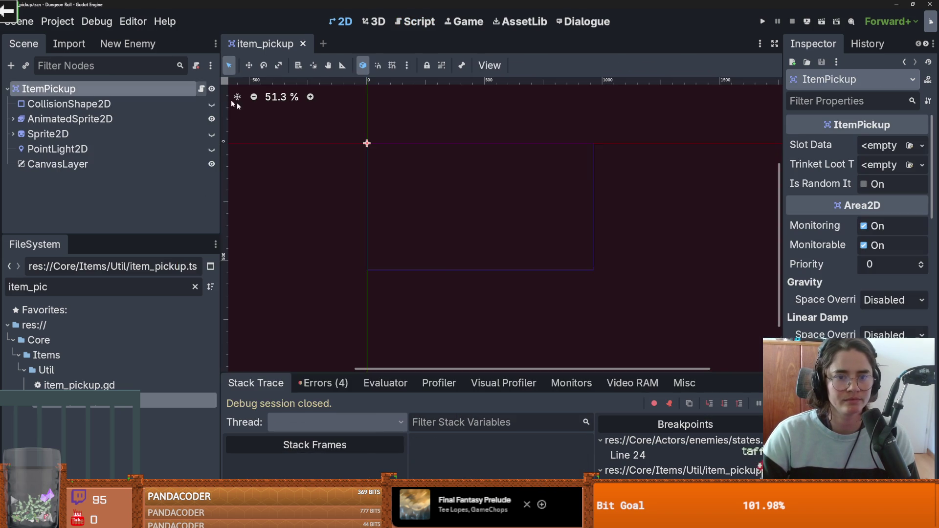
- In item_pickup.gd, move the breakpoint from line 95 to line 106
left_click(201, 88)
left_click(309, 97)
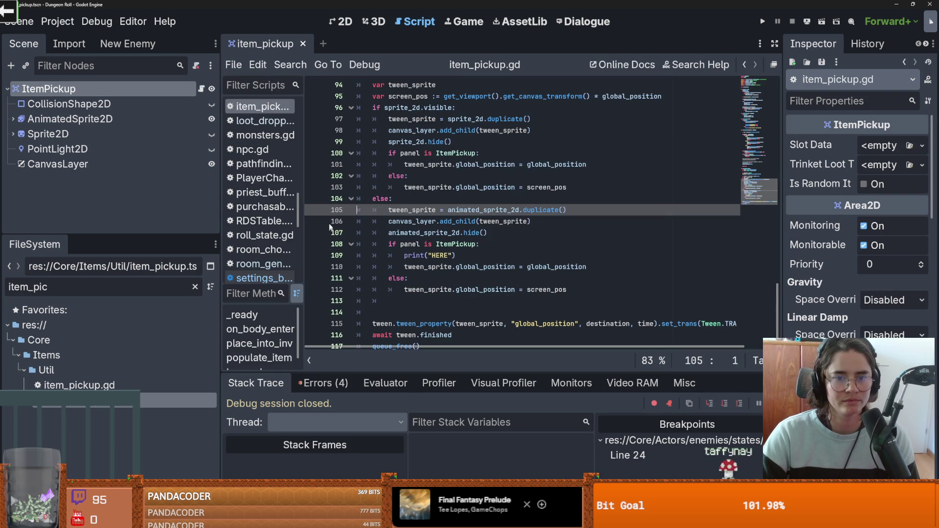
left_click(310, 210)
left_click(314, 222)
left_click(313, 210)
- Run the game in debug mode and trigger on_destroy_crates from the in-game console
left_click(763, 22)
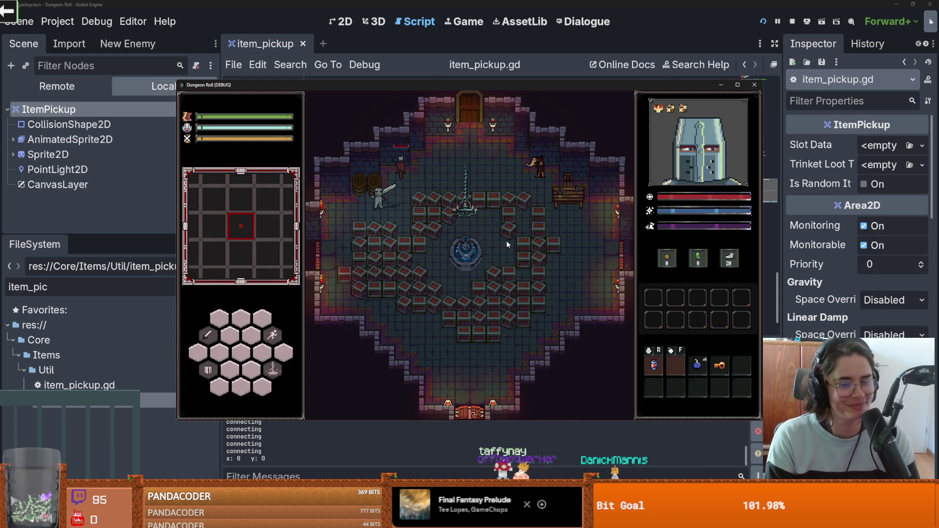
key("grave")
type("on_destroy_crates")
key("Tab")
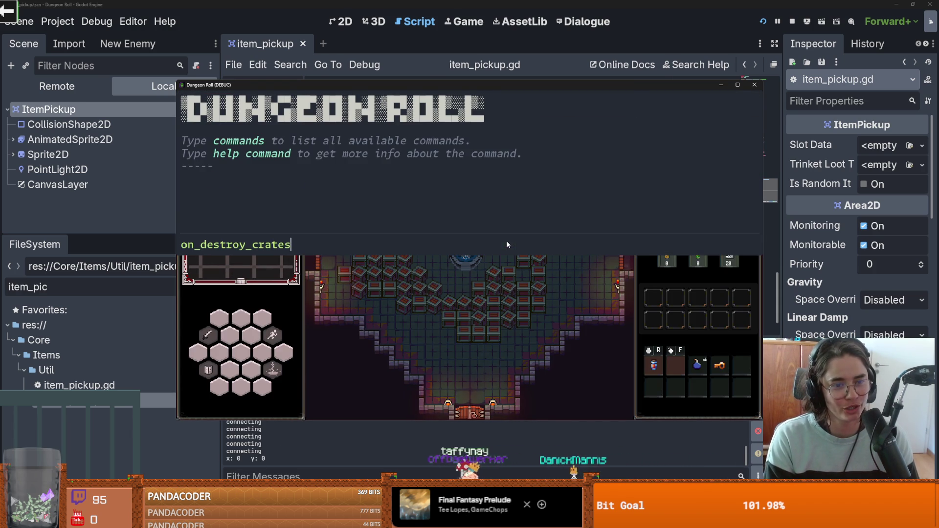
key("Return")
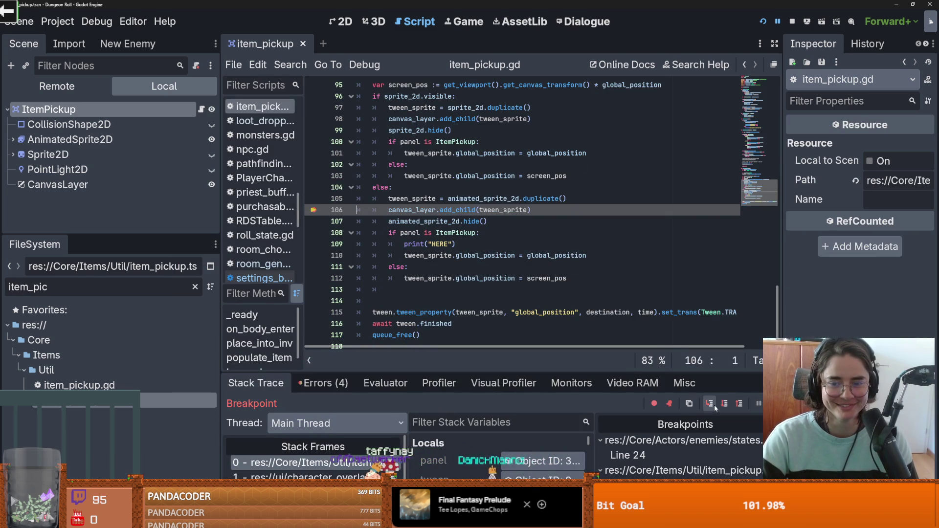
- Step over to line 112 and inspect the panel variable's remote CoinTexture object in the Inspector
left_click(724, 403)
left_click(724, 403)
left_click(724, 404)
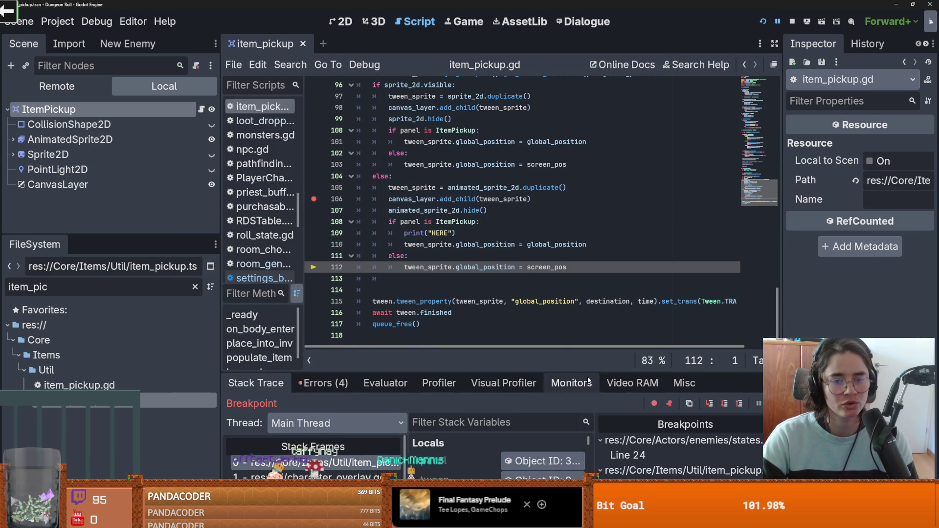
left_click_drag(528, 372, 528, 226)
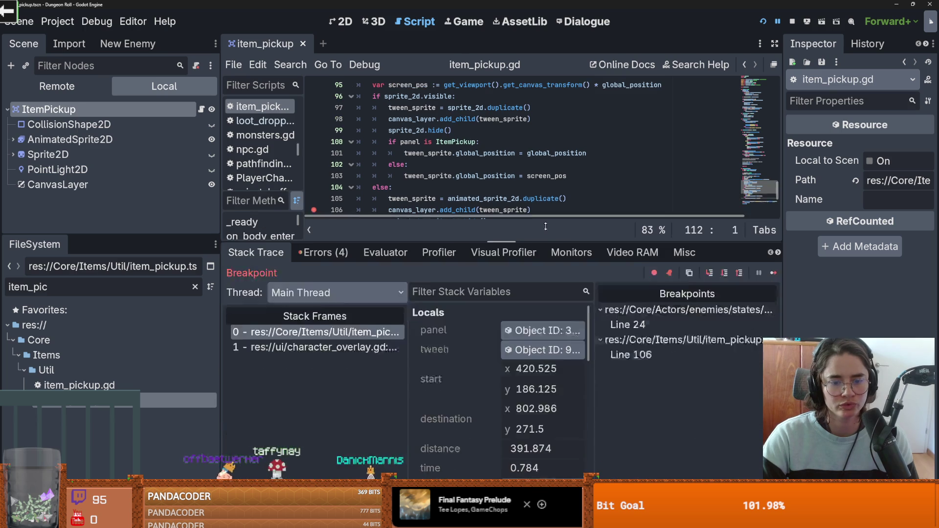
left_click(543, 316)
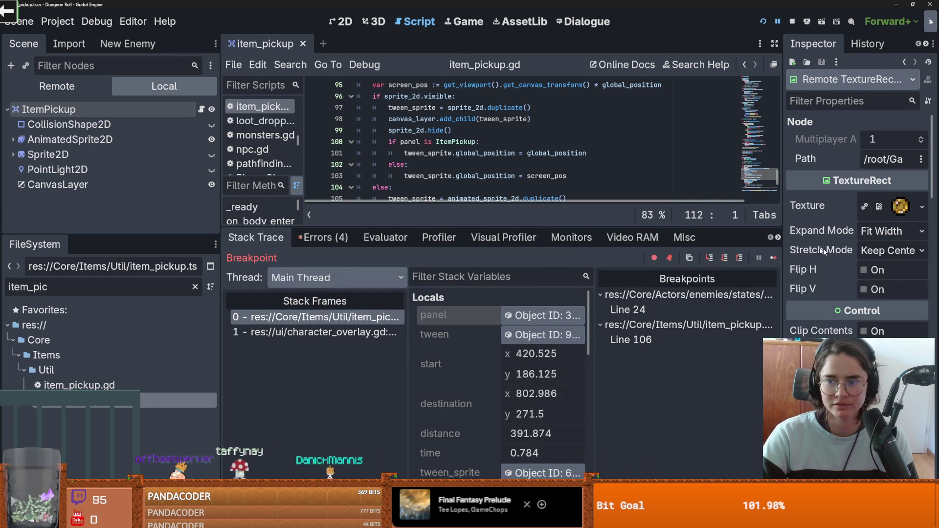
left_click_drag(784, 243, 556, 198)
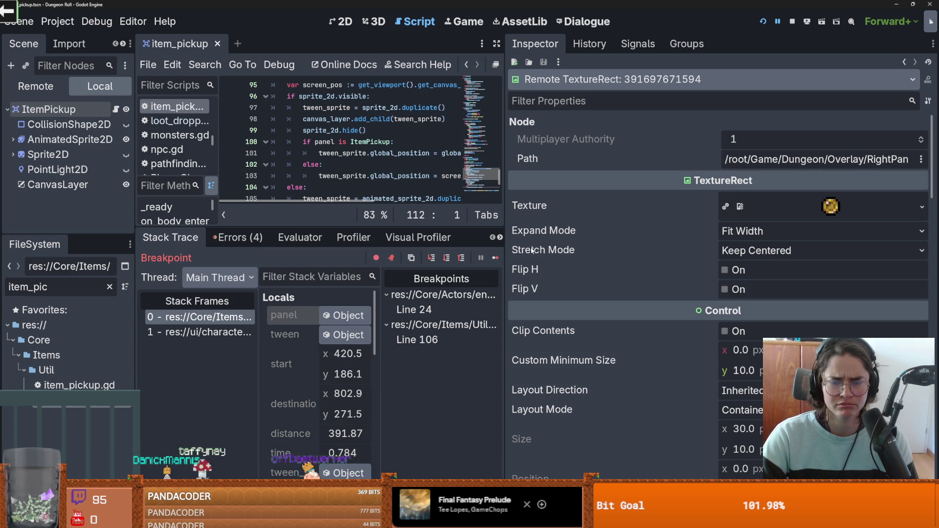
left_click_drag(510, 250, 576, 249)
- Enlarge the code editor over the debugger and scroll up to place_into_inv
left_click_drag(451, 226, 535, 366)
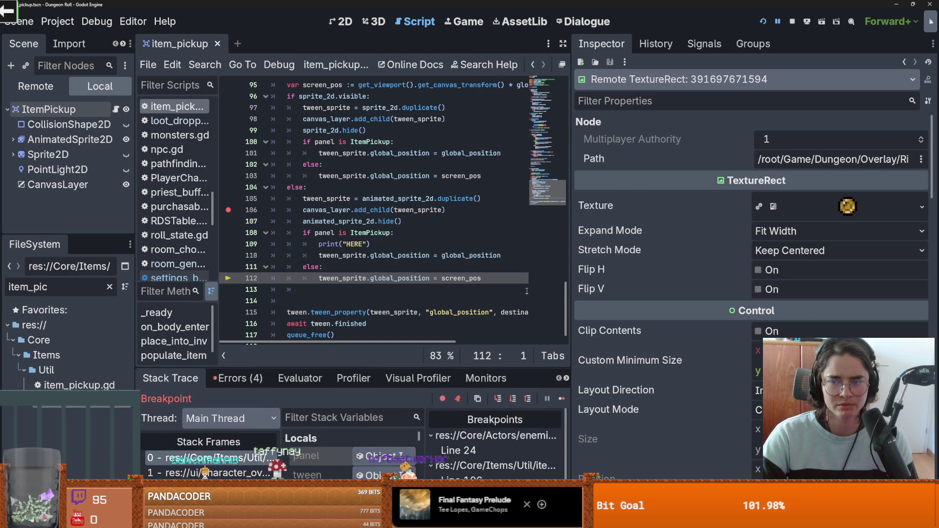
scroll(654, 472, "down", 10)
scroll(653, 472, "up", 10)
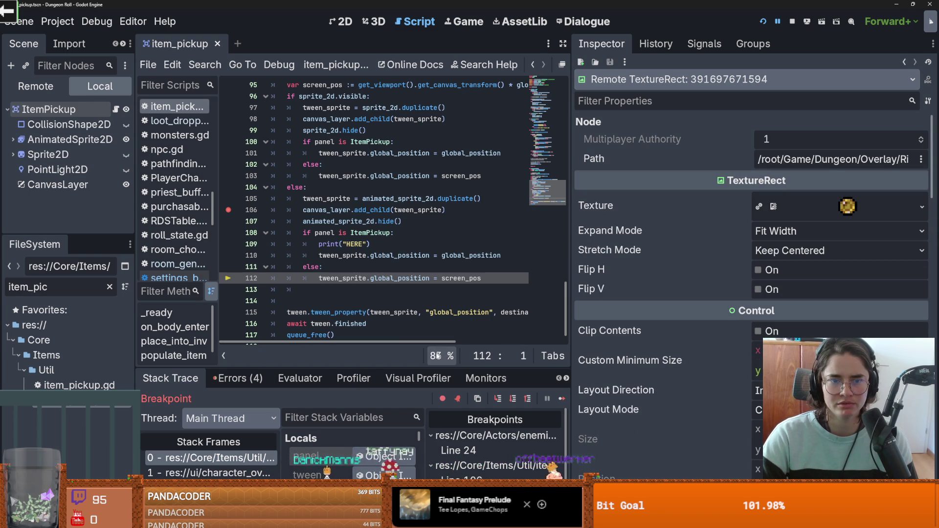
scroll(388, 309, "up", 1)
scroll(388, 309, "up", 2)
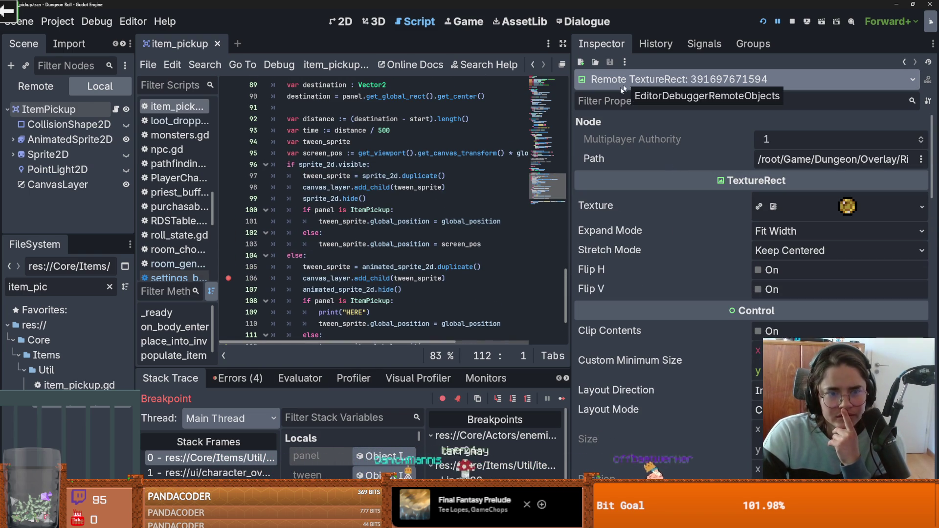
scroll(429, 283, "up", 1)
scroll(429, 282, "up", 8)
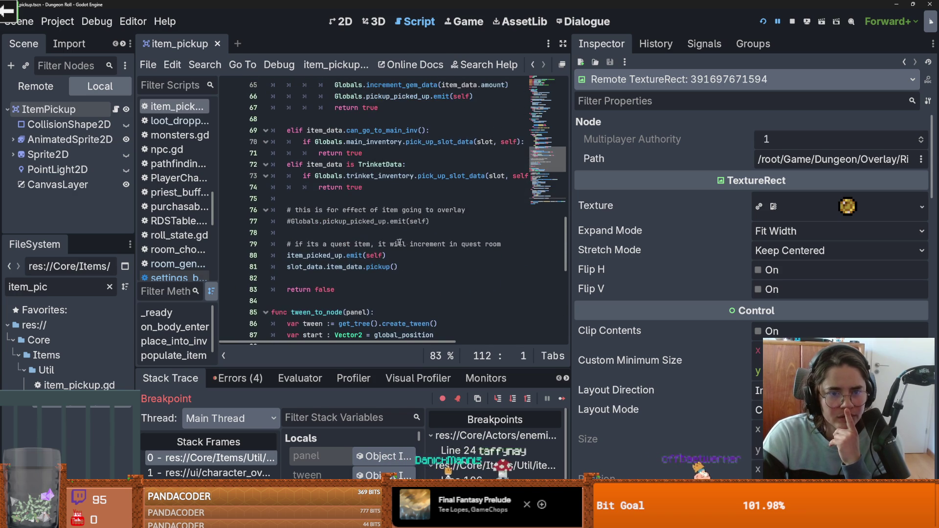
scroll(439, 252, "up", 3)
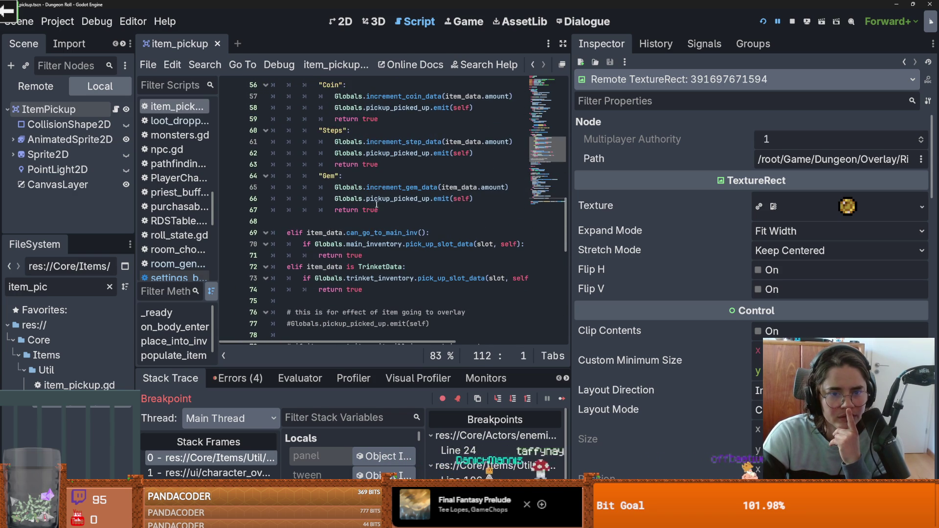
- Highlight the occurrences of Globals and self in place_into_inv, then clear the highlights
double_click(350, 199)
scroll(464, 264, "up", 2)
double_click(461, 267)
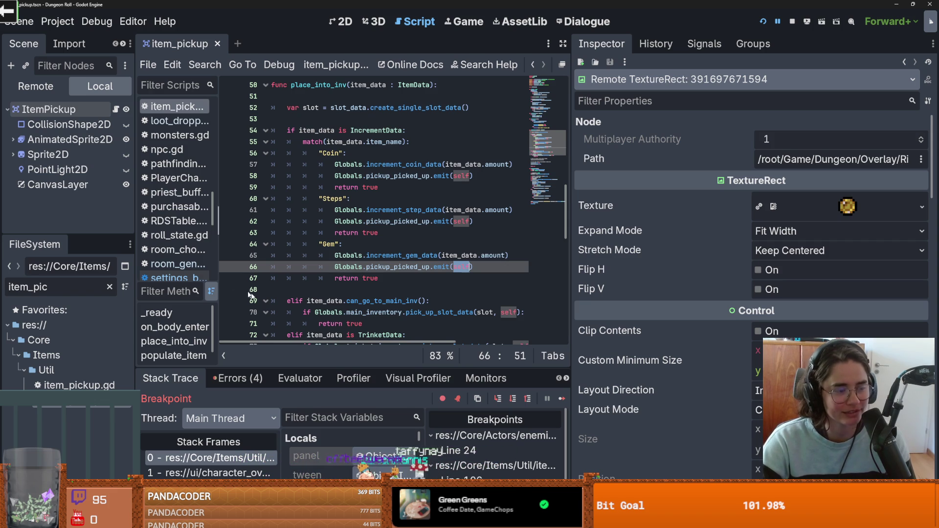
left_click(352, 282)
- Save item_pickup.gd and resize the Inspector to review the Gem branch of the match
left_click(411, 292)
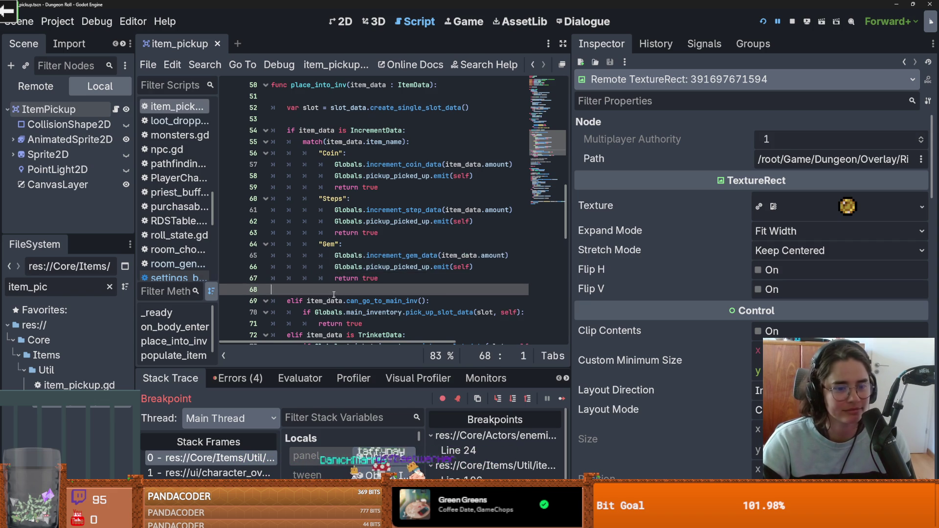
key("ctrl+s")
mouse_move(574, 275)
left_mouse_down()
mouse_move(631, 274)
mouse_move(606, 274)
left_mouse_up()
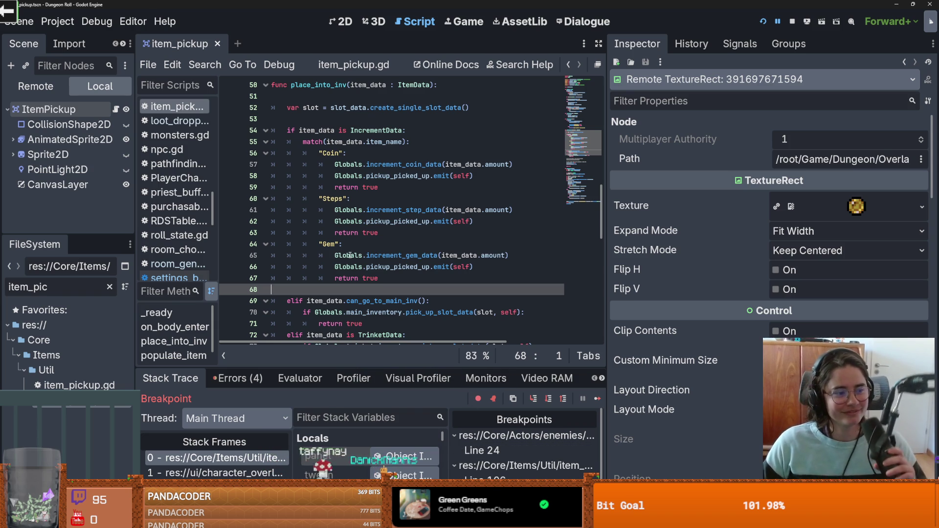
left_click(415, 248)
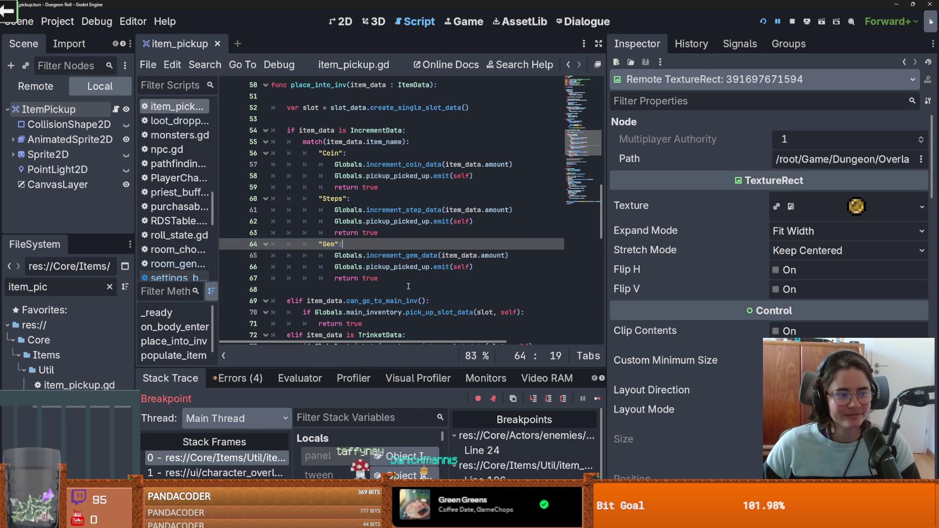
scroll(521, 268, "down", 2)
key("ctrl+s")
left_click_drag(606, 260, 591, 260)
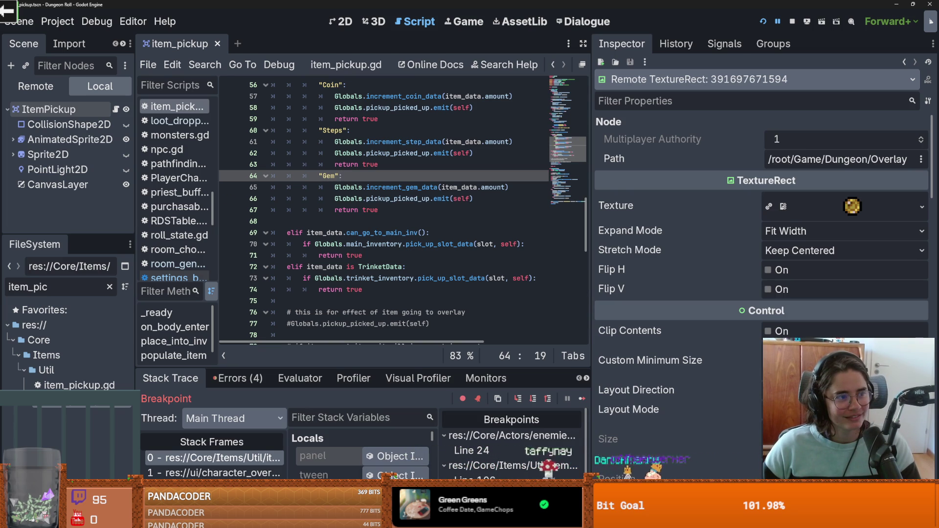
- Highlight the uses of Globals, self and pickup_picked_up around the increment_gem_data call
left_click(382, 187)
key("ctrl+s")
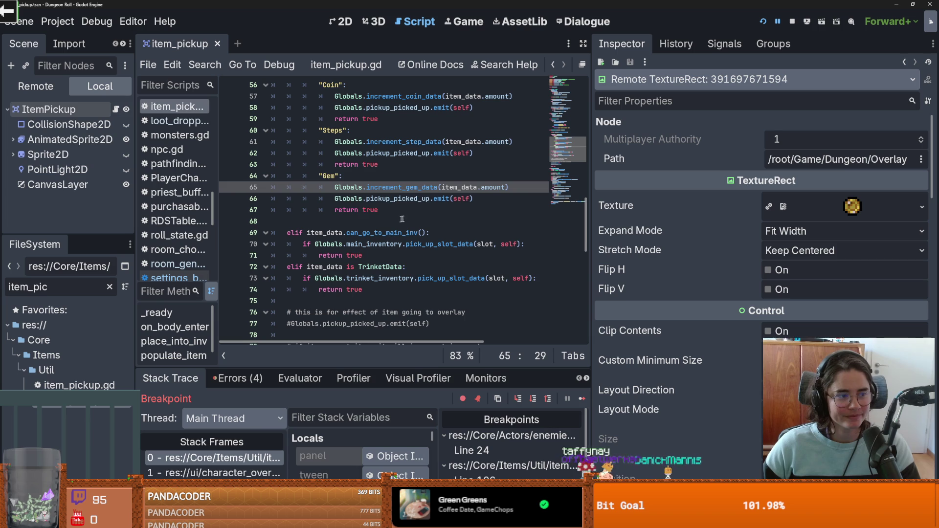
left_click_drag(593, 215, 679, 217)
double_click(349, 187)
scroll(411, 276, "up", 1)
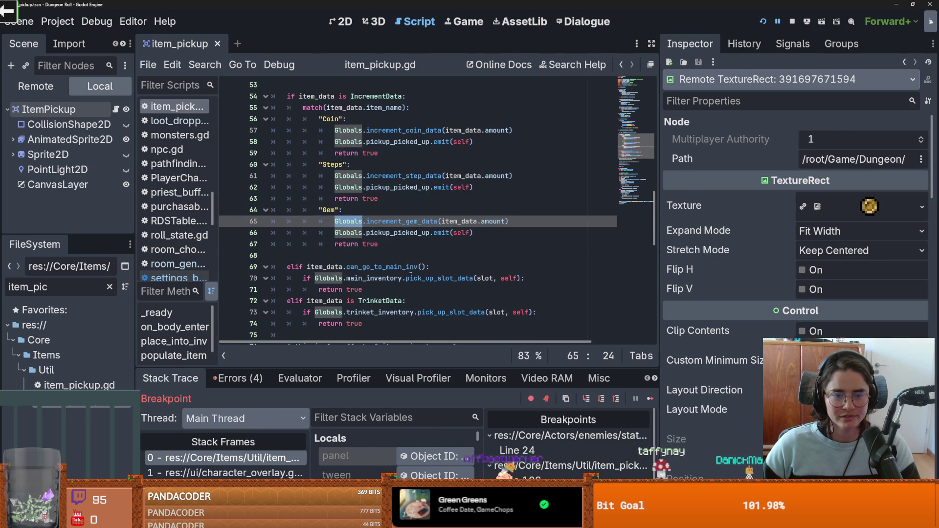
double_click(461, 232)
double_click(398, 232)
- Scroll through place_into_inv and select pickup_picked_up on line 58
scroll(435, 244, "down", 7)
scroll(434, 249, "down", 5)
scroll(481, 236, "up", 3)
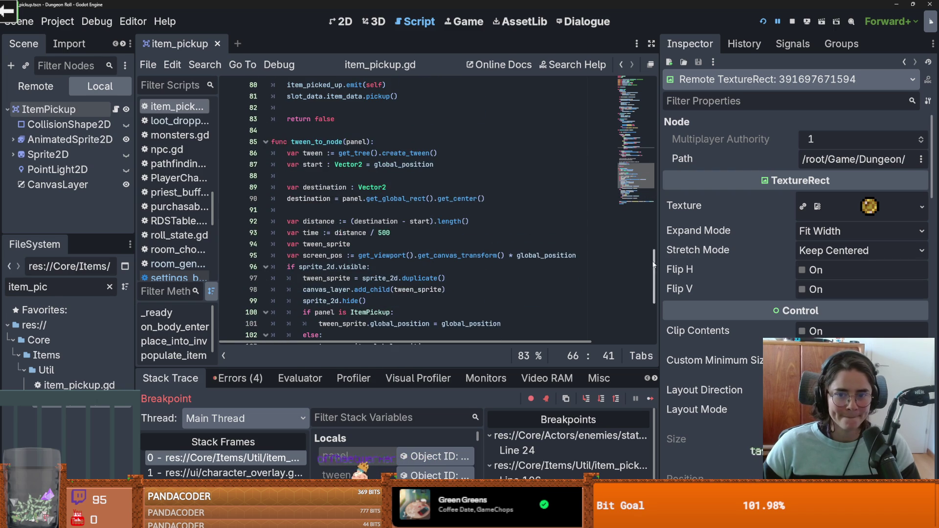
scroll(646, 105, "up", 20)
mouse_move(650, 101)
left_mouse_down()
mouse_move(658, 237)
mouse_move(666, 218)
left_mouse_up()
double_click(409, 148)
scroll(407, 172, "up", 20)
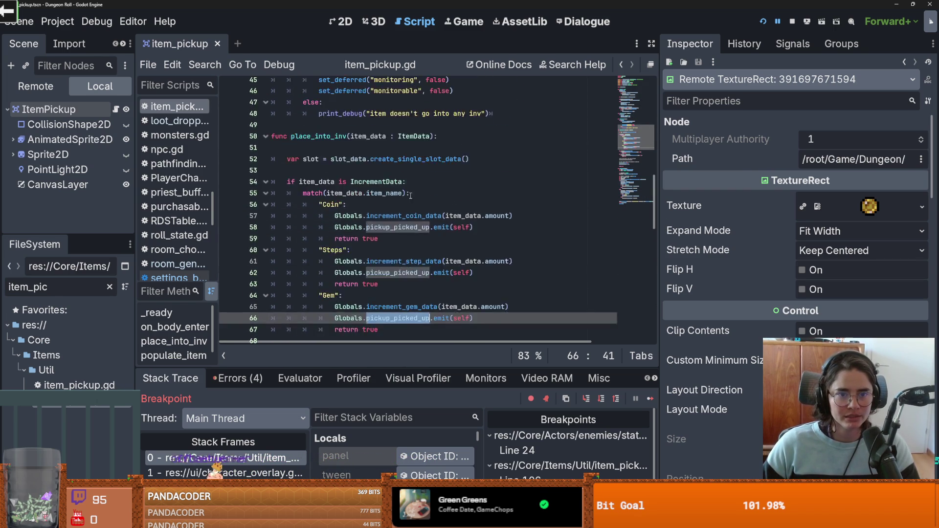
scroll(411, 196, "down", 5)
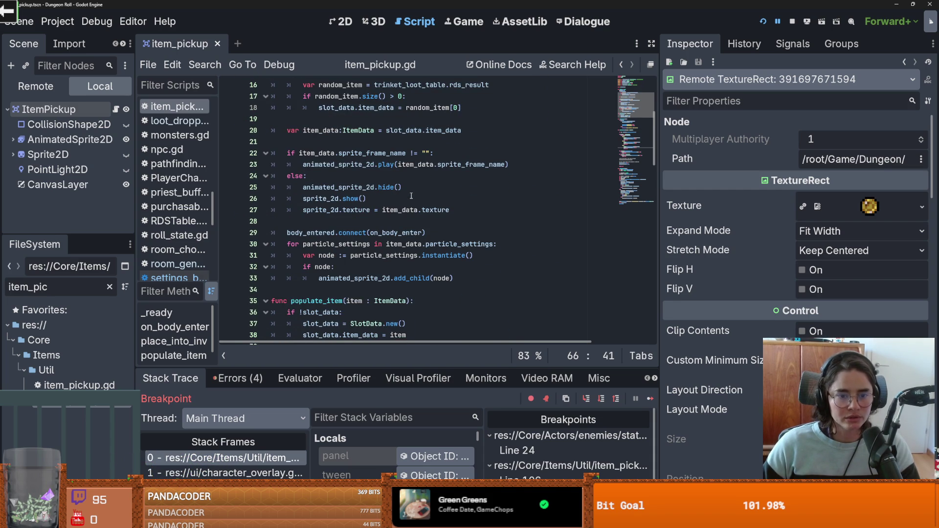
scroll(411, 196, "down", 9)
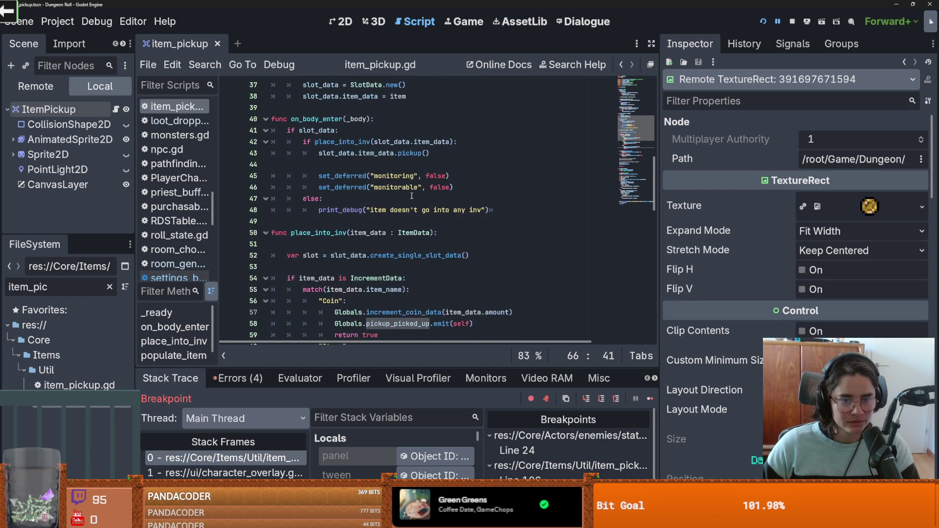
scroll(412, 196, "down", 2)
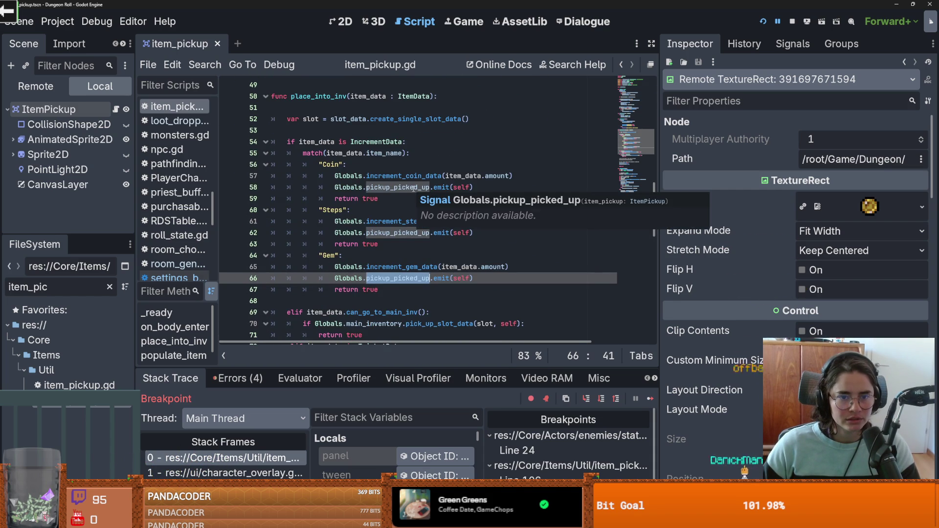
double_click(414, 189)
- Find pickup_picked_up in files project-wide and open the character_overlay.gd connection on line 34
left_click(205, 65)
left_click(244, 148)
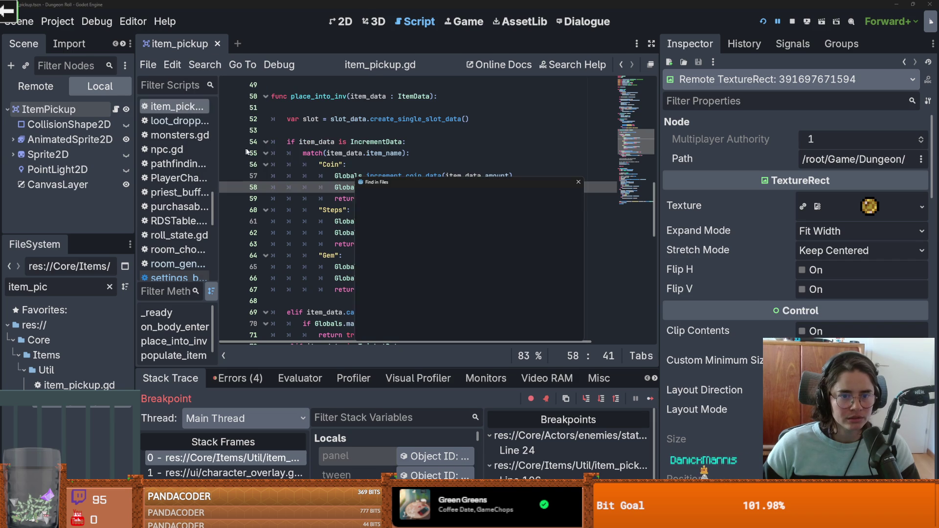
left_click(465, 327)
scroll(332, 422, "down", 4)
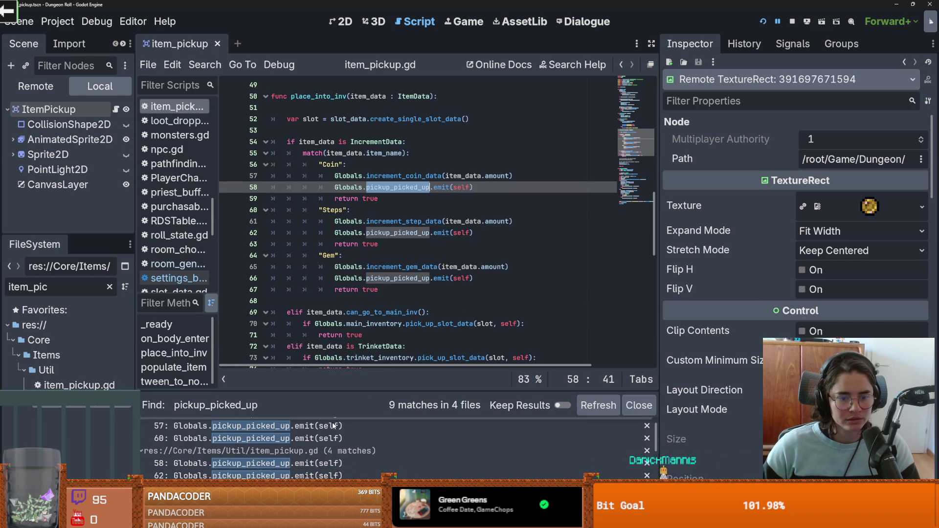
scroll(338, 439, "down", 1)
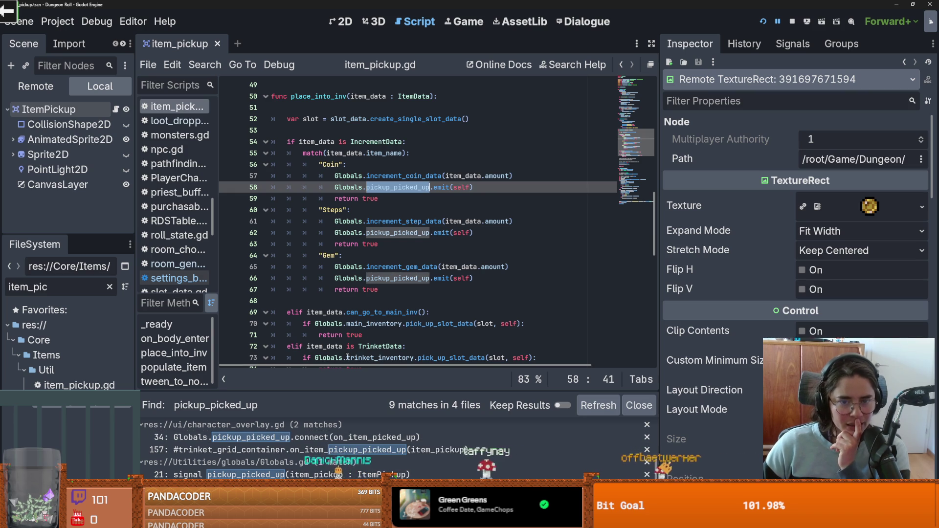
left_click(318, 437)
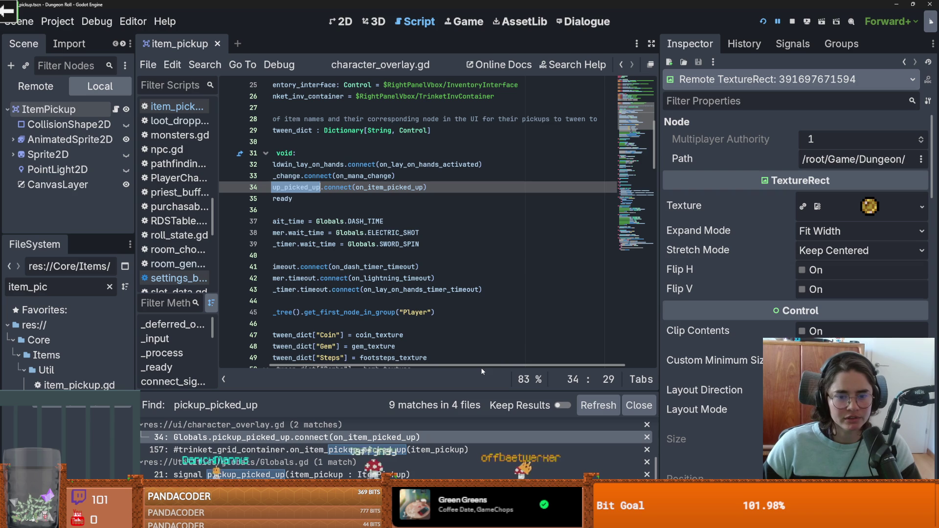
- Jump from the line-34 connection to the on_item_picked_up handler code
scroll(341, 366, "left", 3)
left_click(455, 187, "ctrl")
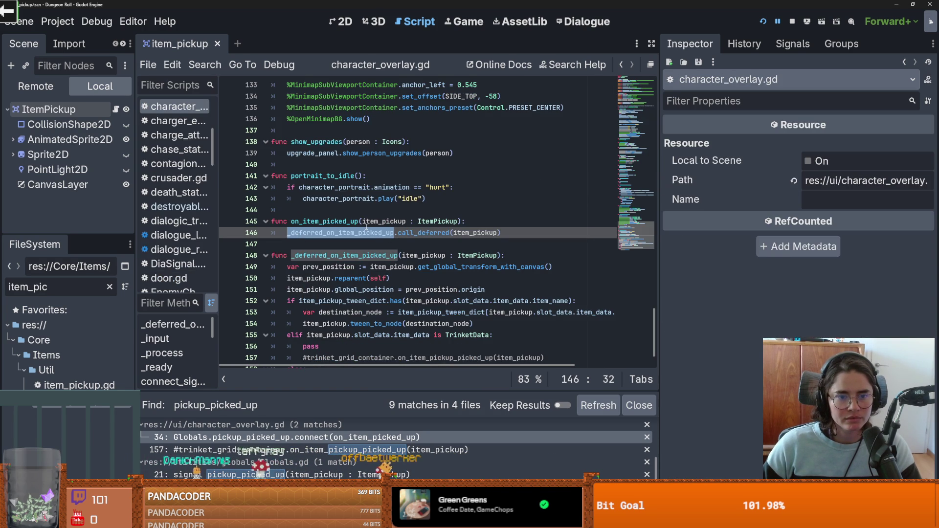
scroll(395, 255, "down", 1)
left_click(353, 268)
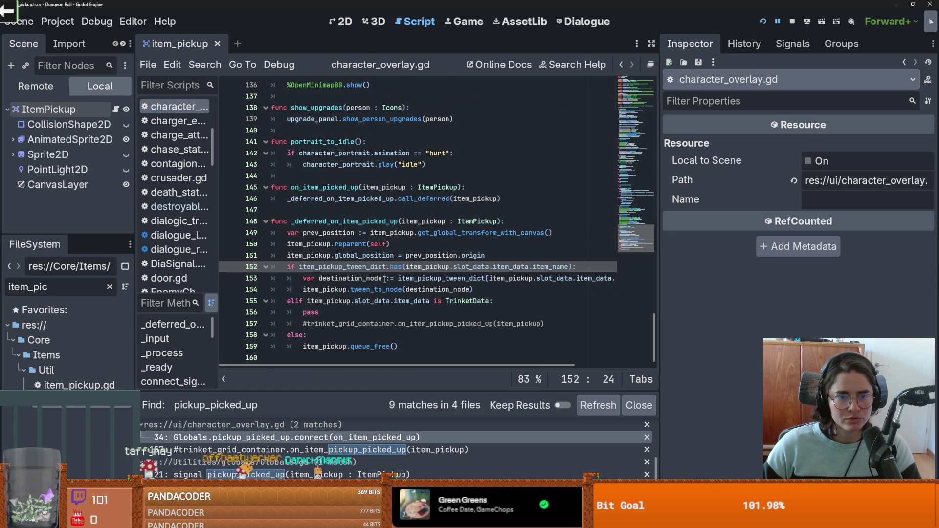
- Highlight self and item_pickup in the reparent and global_position lines 150–151
left_click(310, 244)
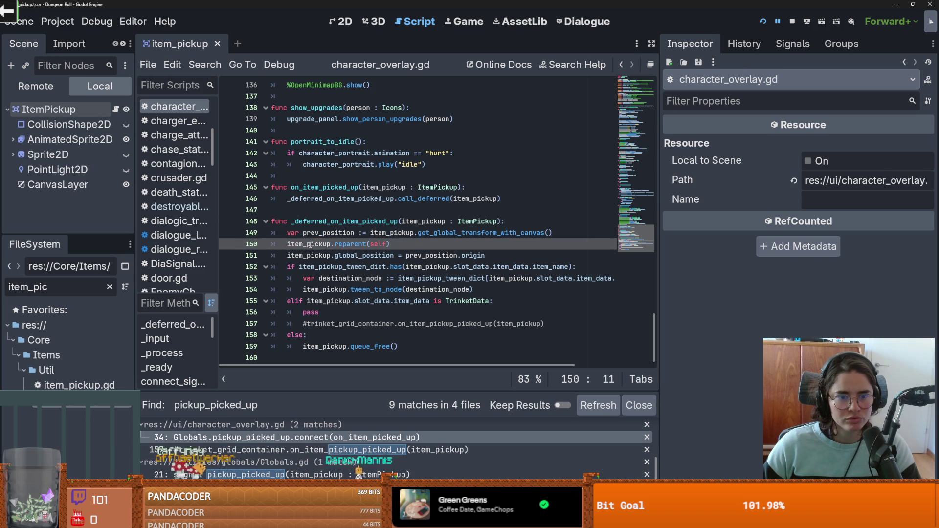
double_click(379, 244)
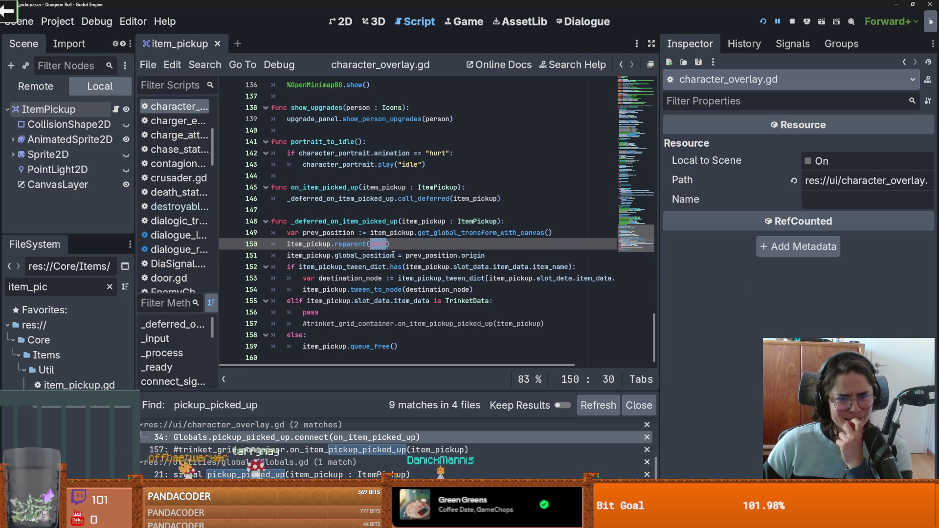
left_click(310, 250)
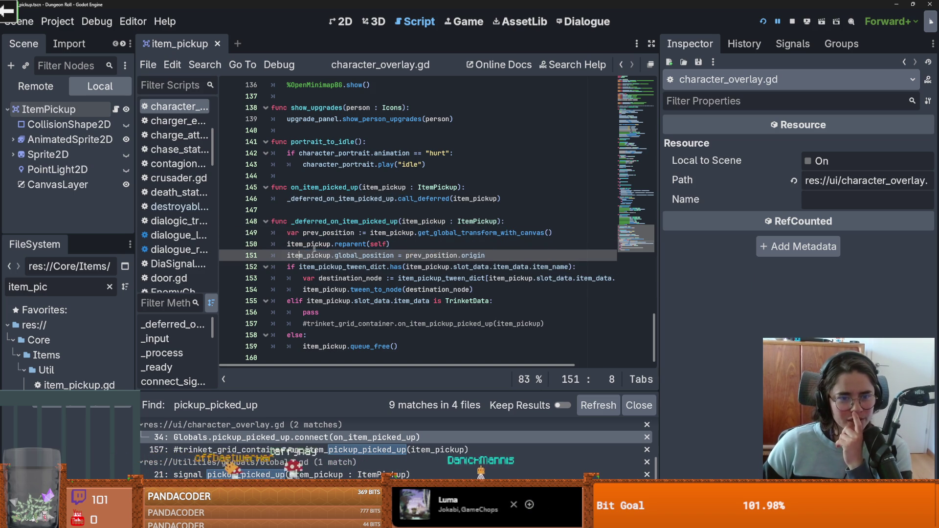
double_click(310, 245)
left_click(336, 245)
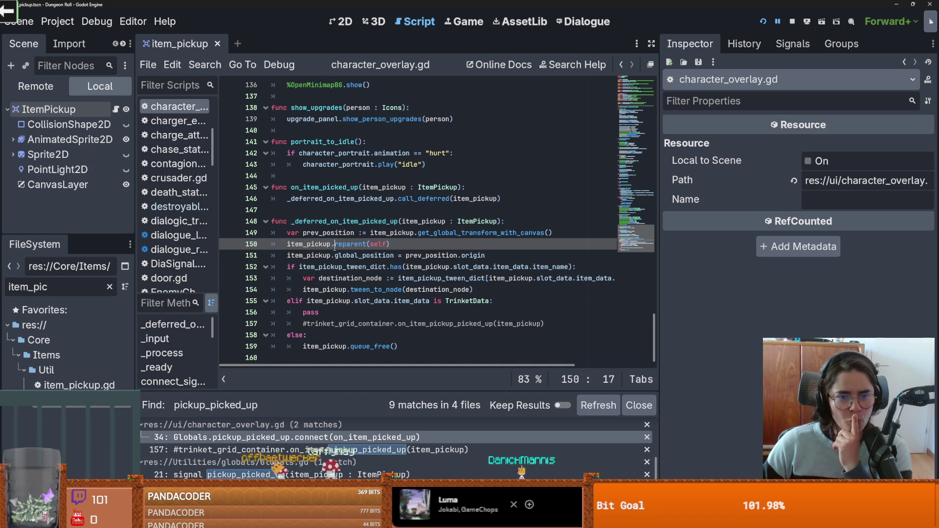
double_click(318, 244)
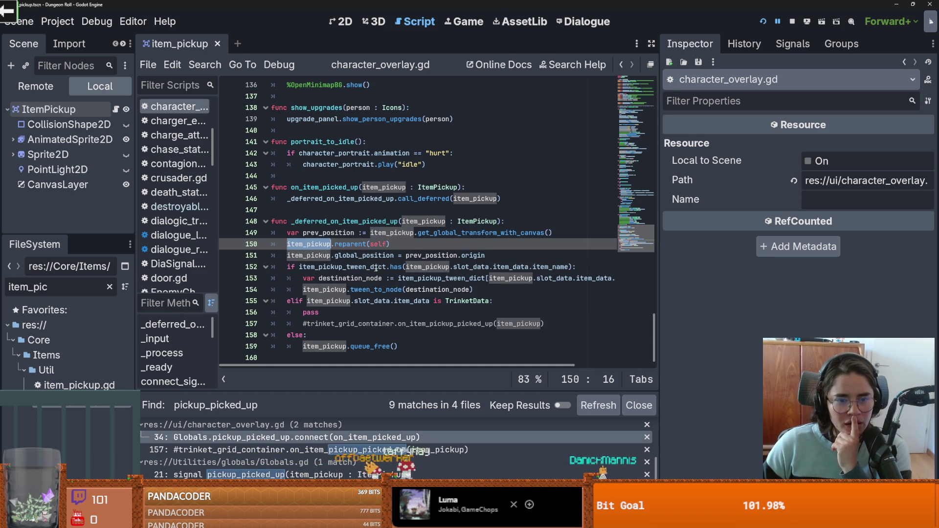
- Check the tween_to_node call on line 154 and select the reparent statement on line 150
left_click(350, 290)
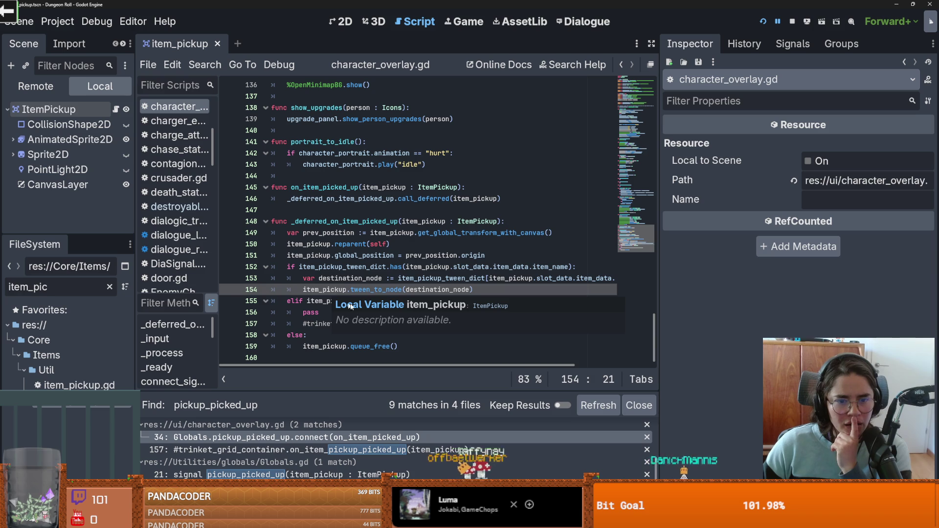
left_click(370, 290)
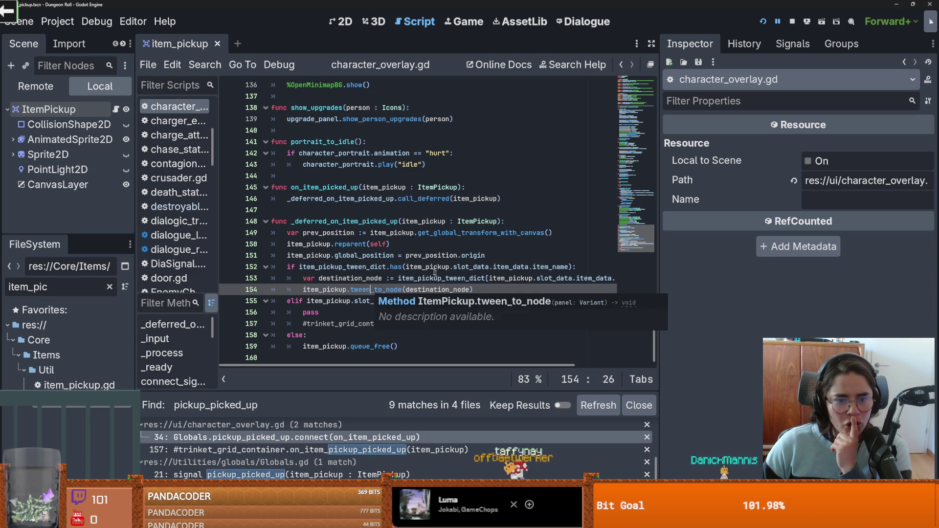
mouse_move(390, 244)
left_mouse_down()
mouse_move(270, 244)
mouse_move(283, 248)
left_mouse_up()
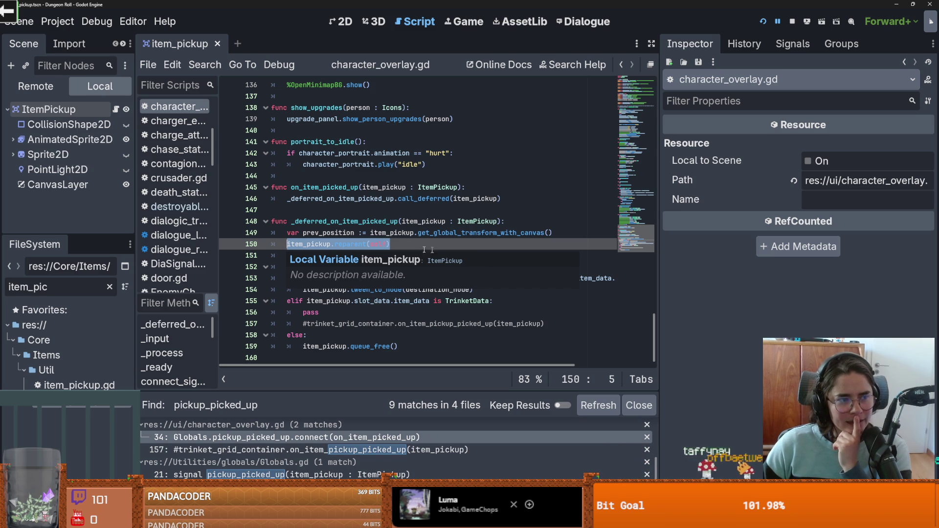
left_click(386, 244)
left_click_drag(299, 242, 287, 243)
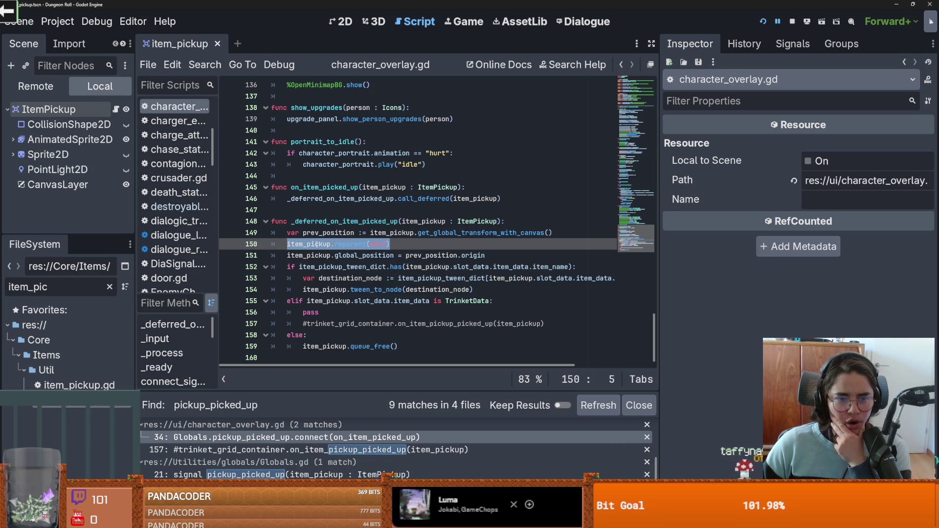
- Highlight both uses of _deferred_on_item_picked_up, including the deferred call on line 146
left_click(347, 244)
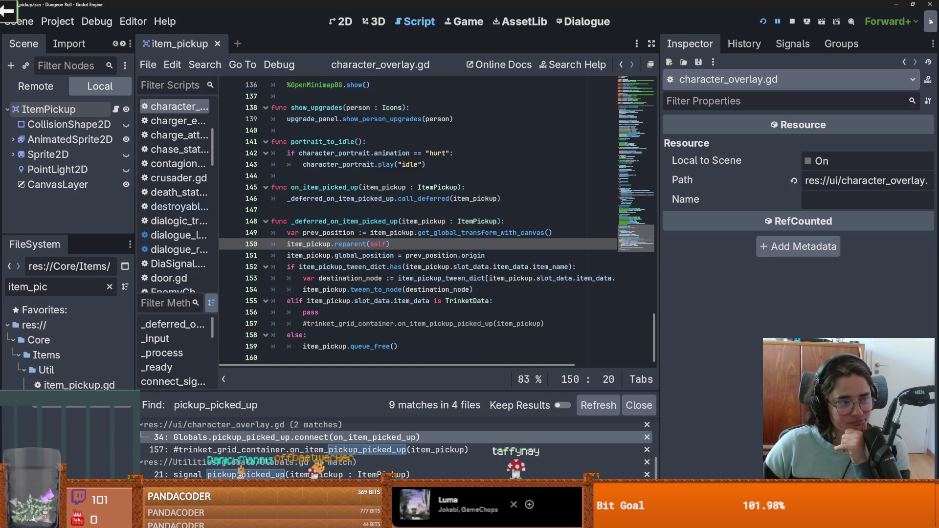
left_click(286, 257)
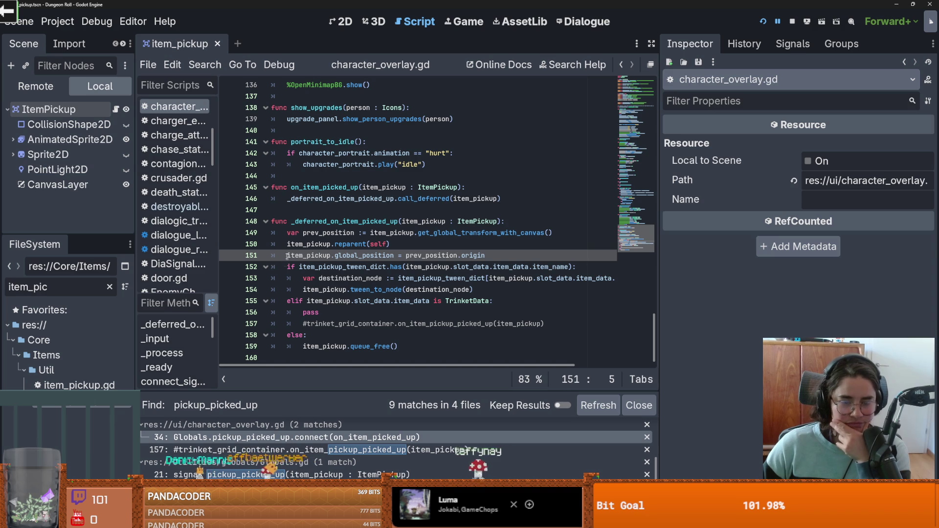
double_click(368, 222)
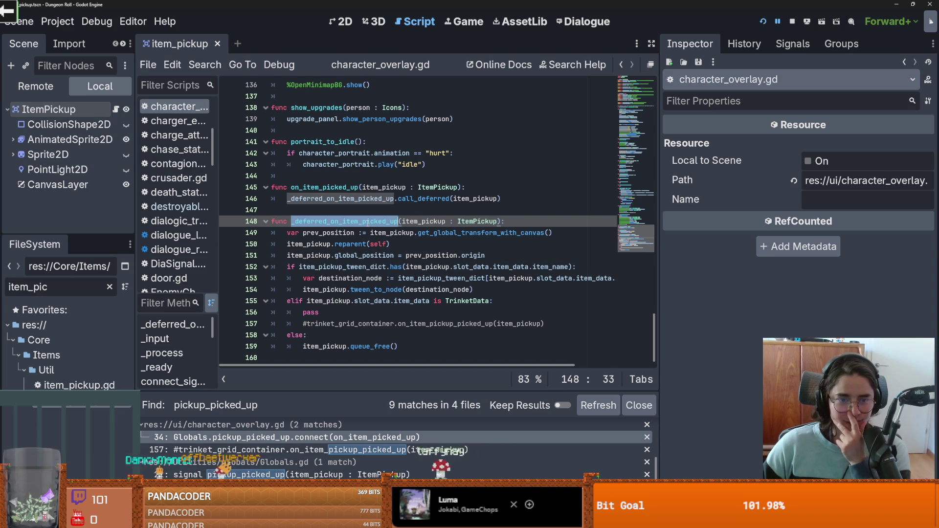
scroll(352, 241, "up", 2)
double_click(357, 267)
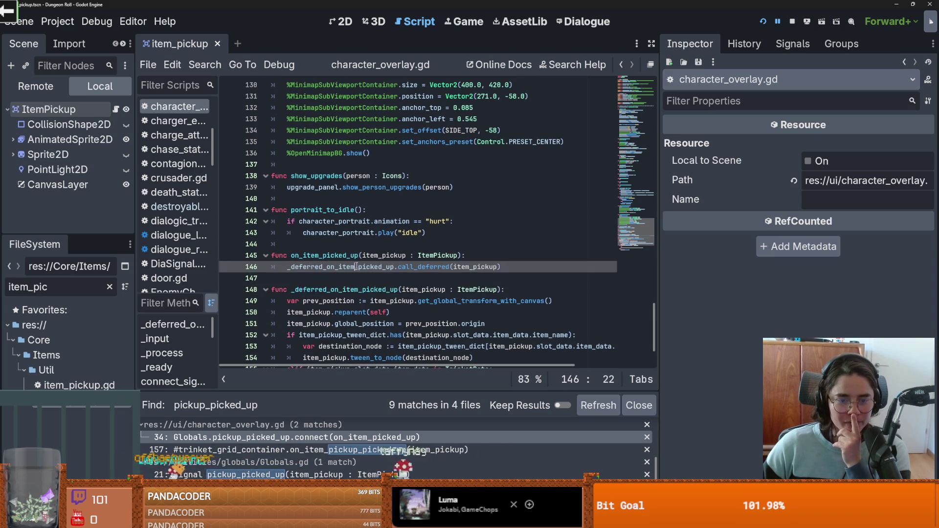
scroll(353, 264, "down", 2)
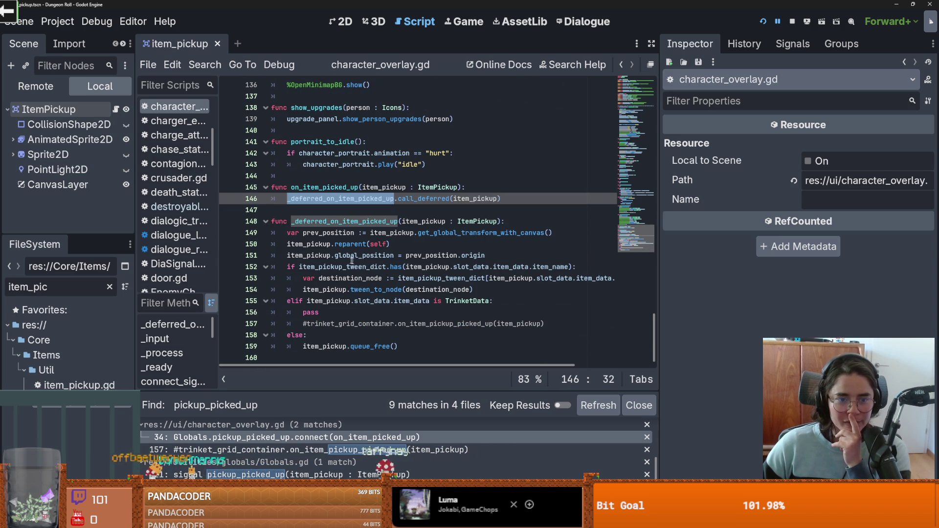
left_click(301, 266)
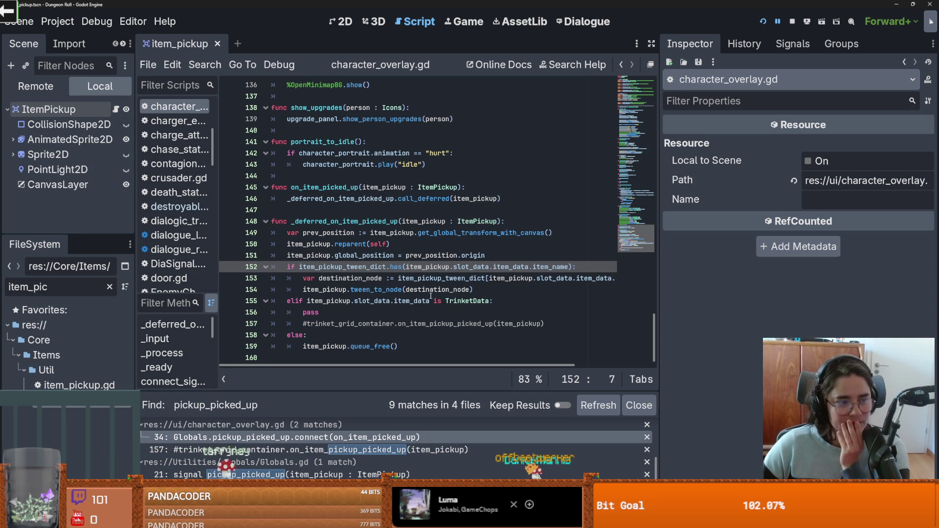
- Widen the script editor over the Inspector, save the scene, and select the function name
mouse_move(423, 297)
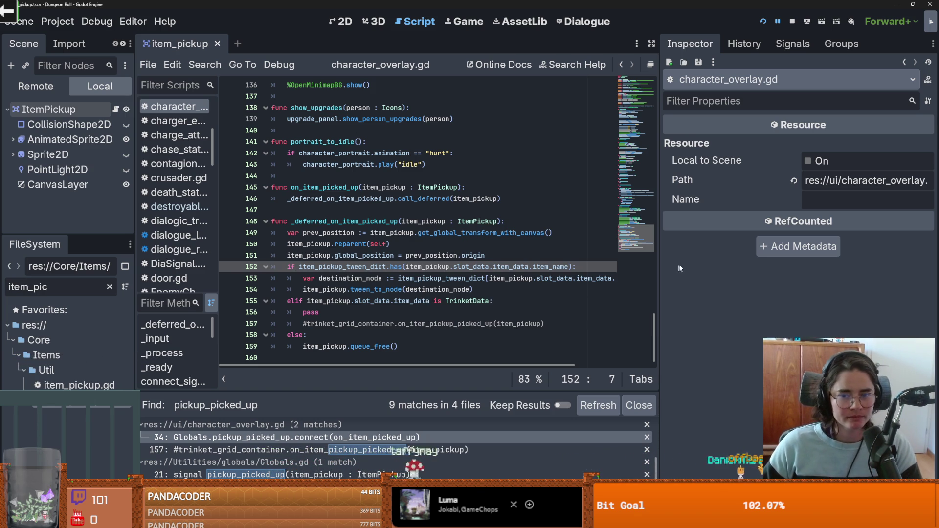
left_click_drag(660, 267, 777, 267)
key("ctrl+s")
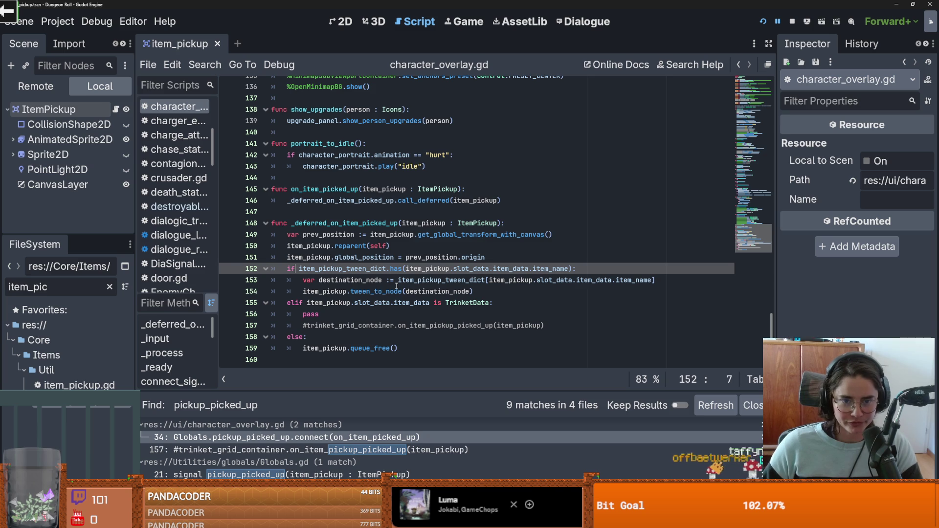
double_click(352, 224)
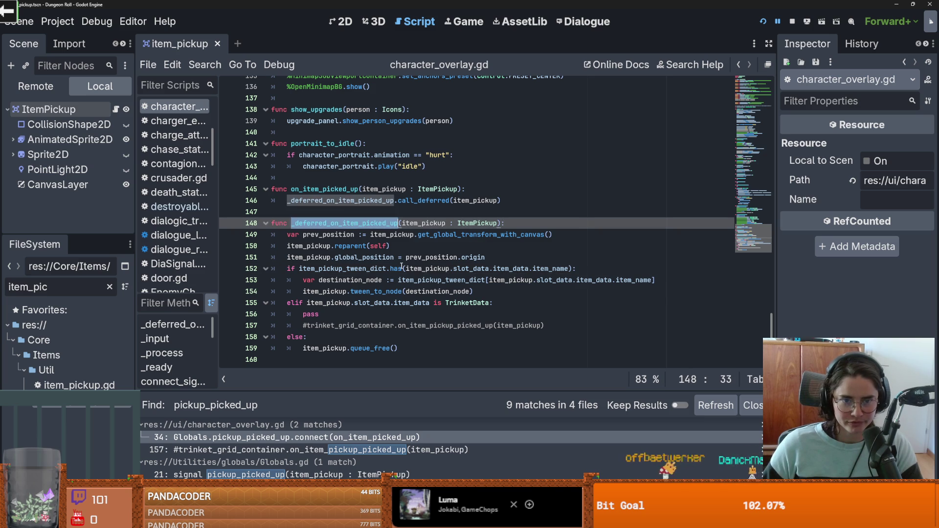